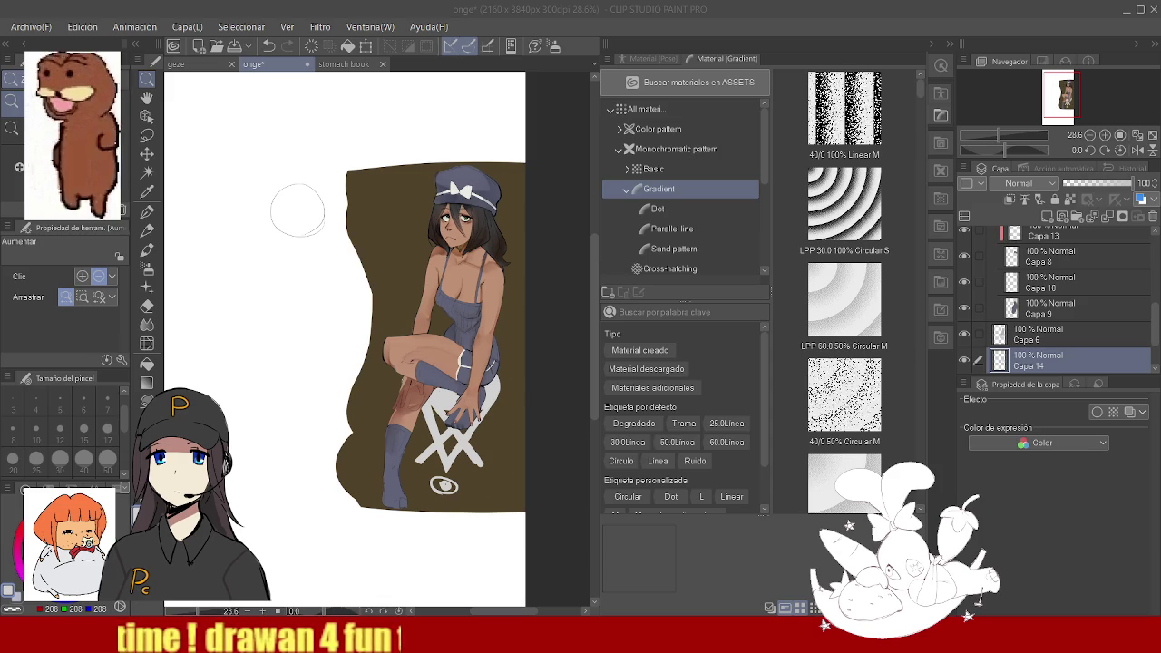
- Even out the brown backdrop's left edge with brown strokes and draw a straight brown top edge
scroll(481, 250, down, 3)
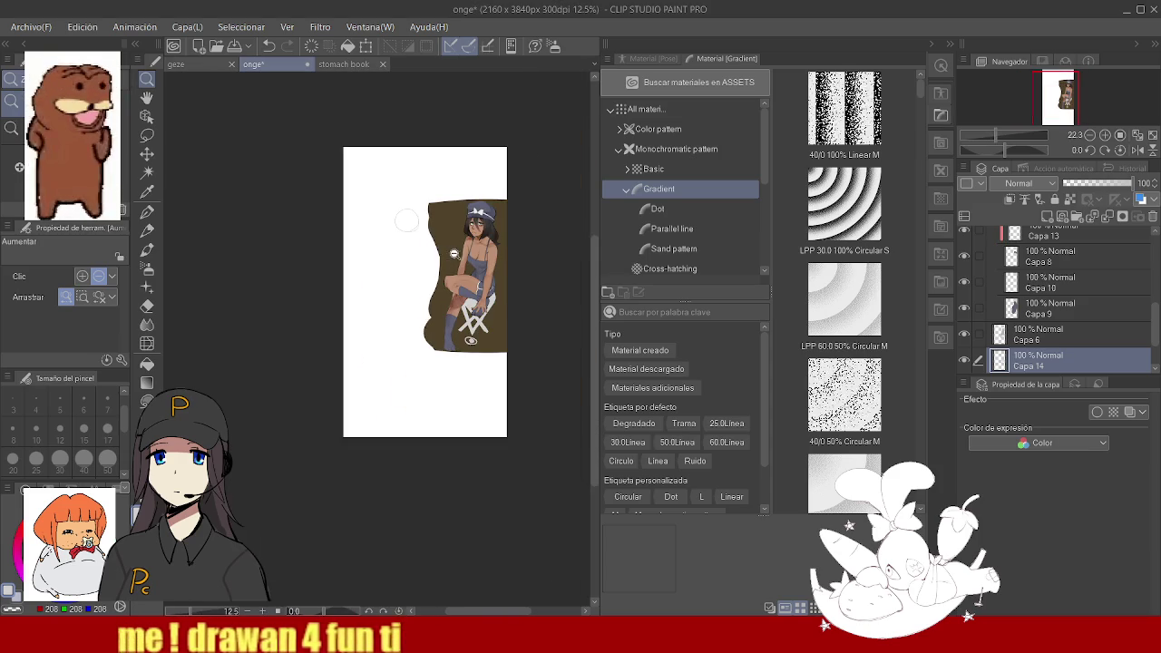
scroll(445, 245, up, 3)
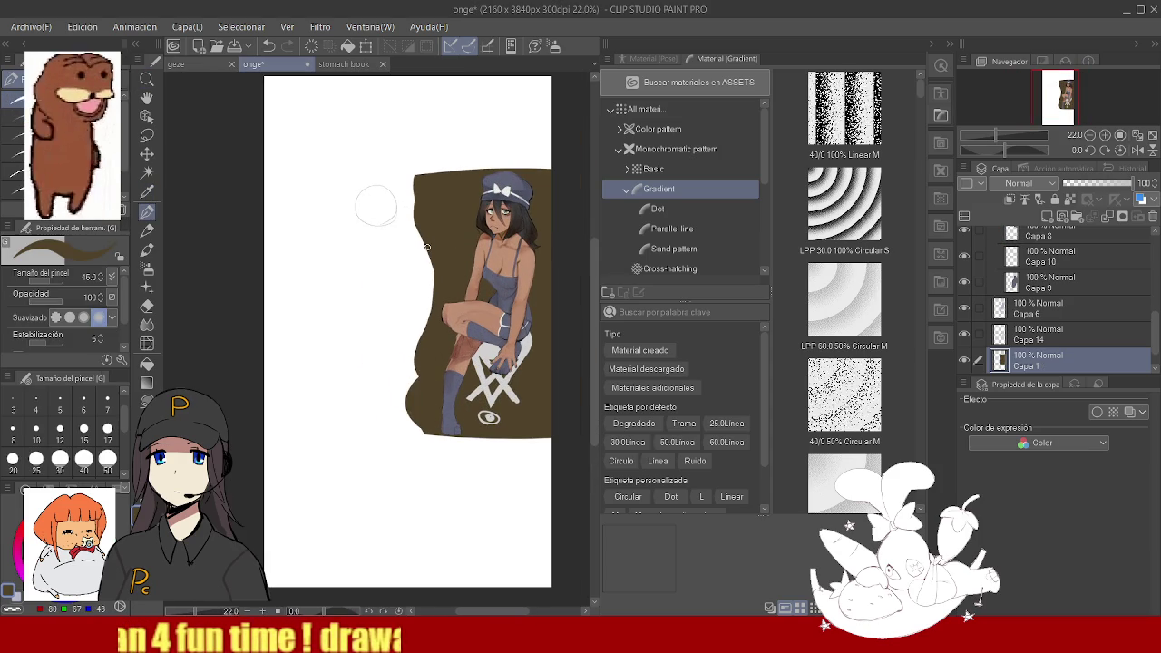
drag(423, 178, 429, 405)
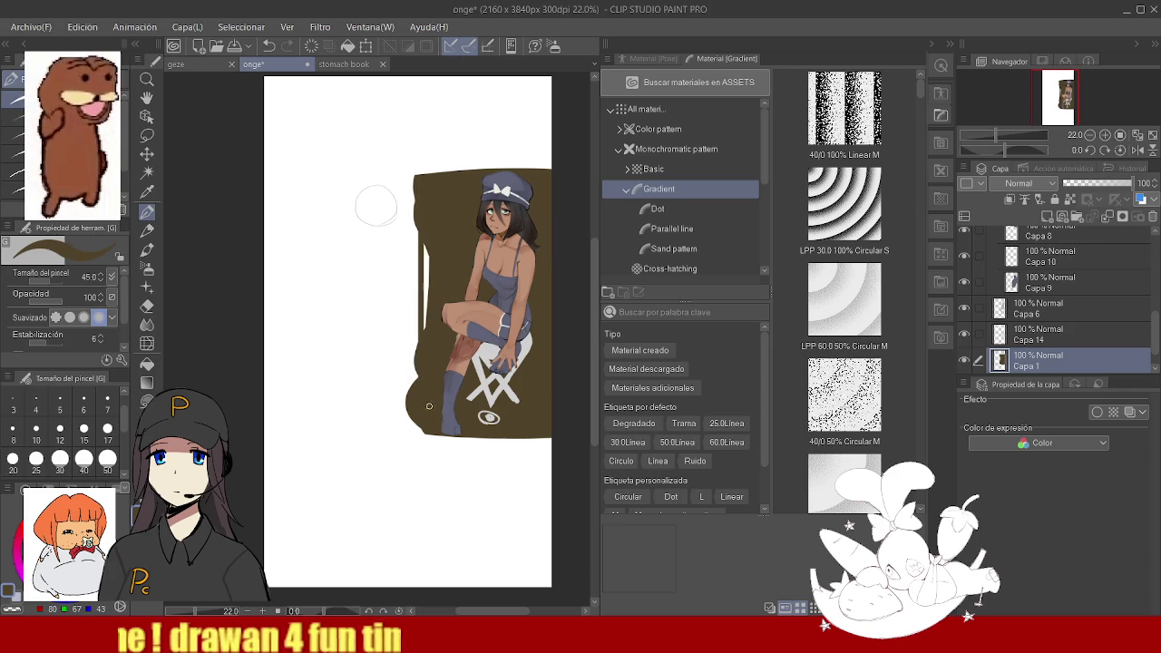
drag(417, 207, 423, 396)
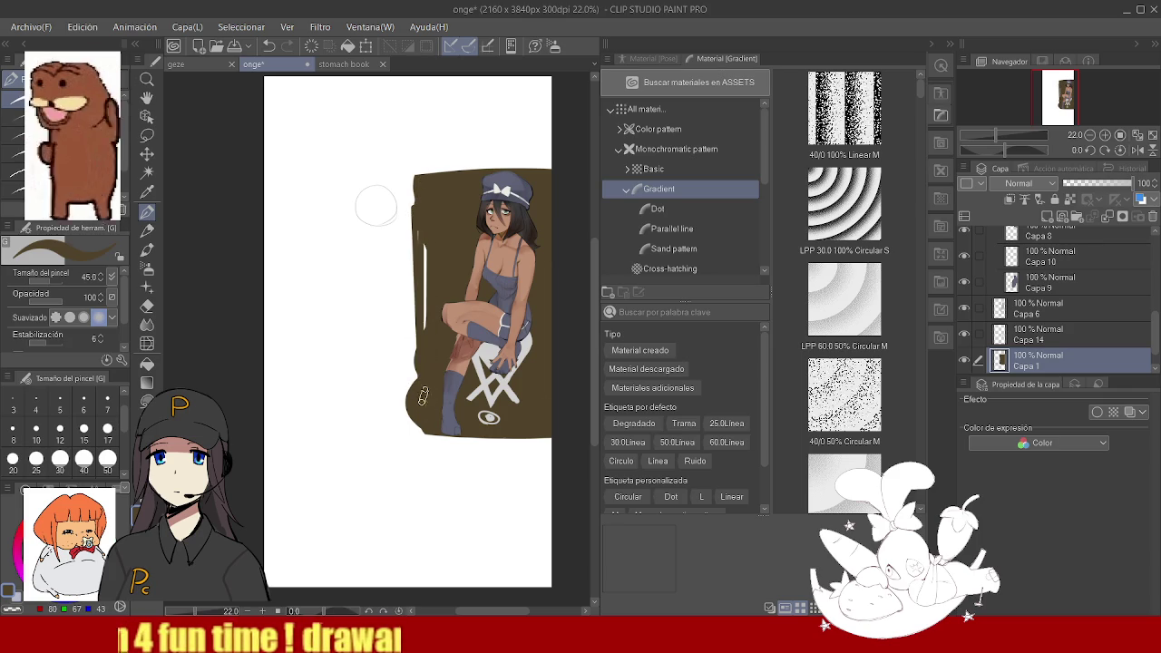
drag(420, 181, 416, 408)
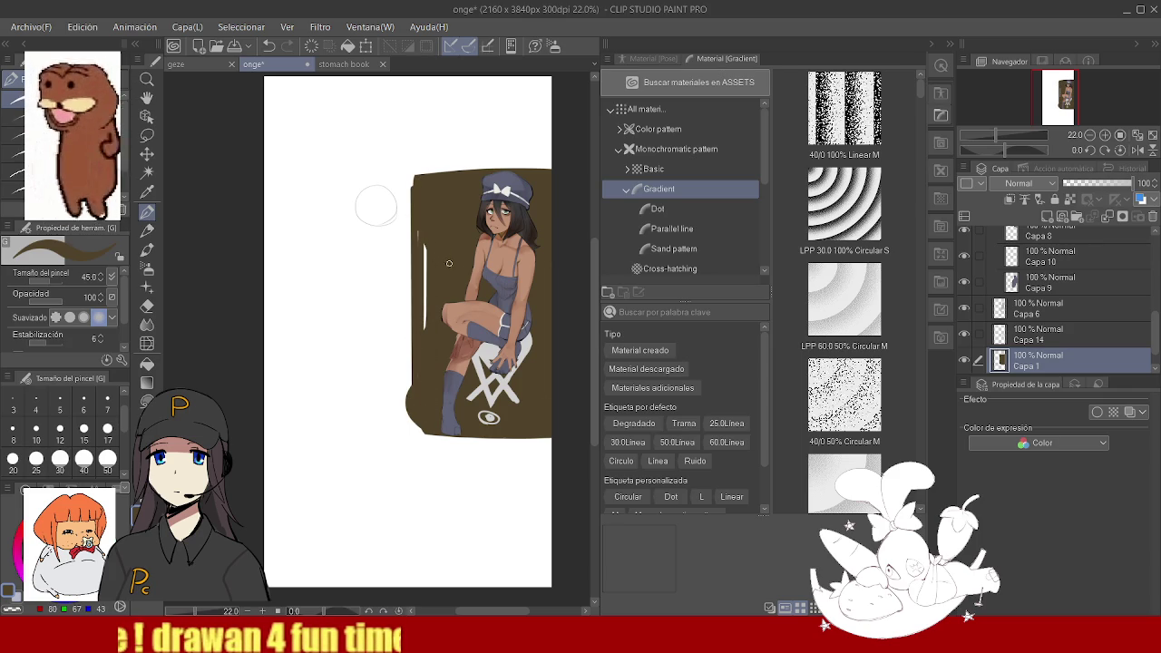
scroll(448, 263, up, 3)
mouse_move(488, 156)
mouse_down()
mouse_move(362, 165)
mouse_move(557, 153)
mouse_up()
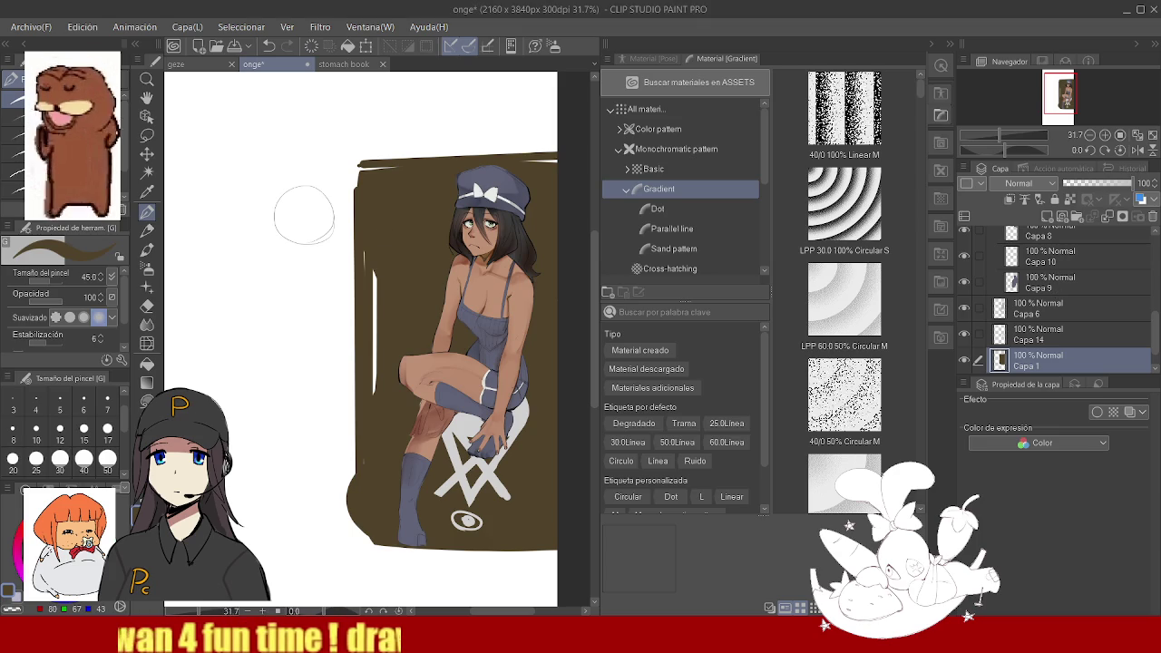
- Crop the canvas to a rectangle around the girl and backdrop, then zoom onto her face
key(m)
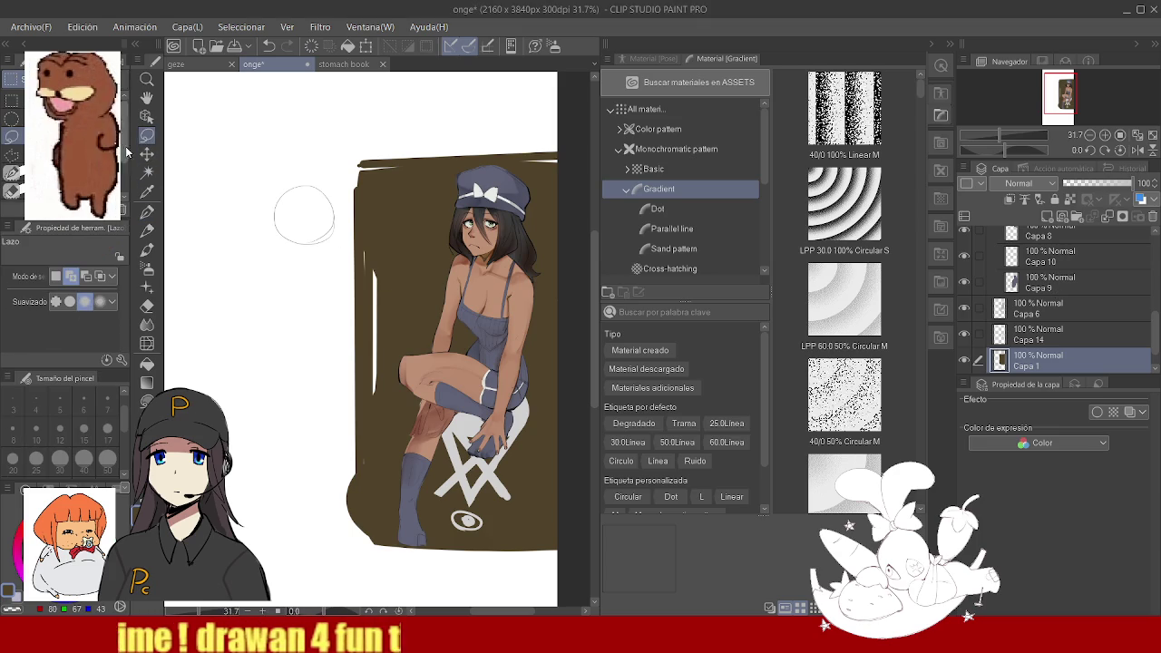
click(11, 80)
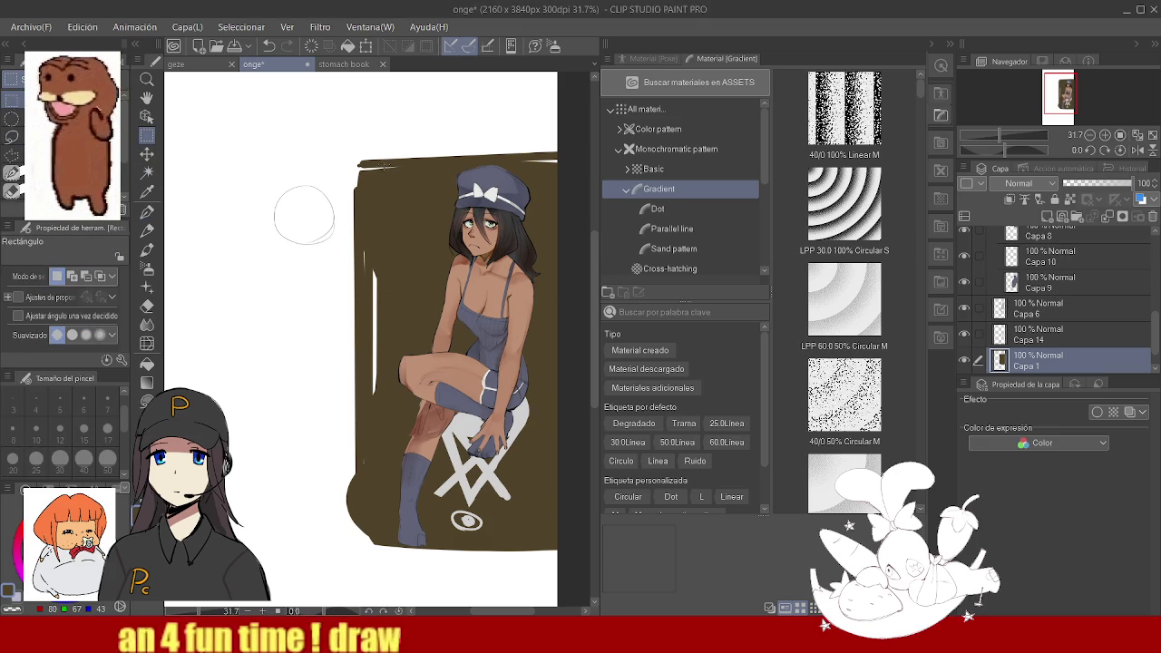
mouse_move(357, 162)
mouse_down()
mouse_move(550, 479)
mouse_move(556, 547)
mouse_up()
click(338, 571)
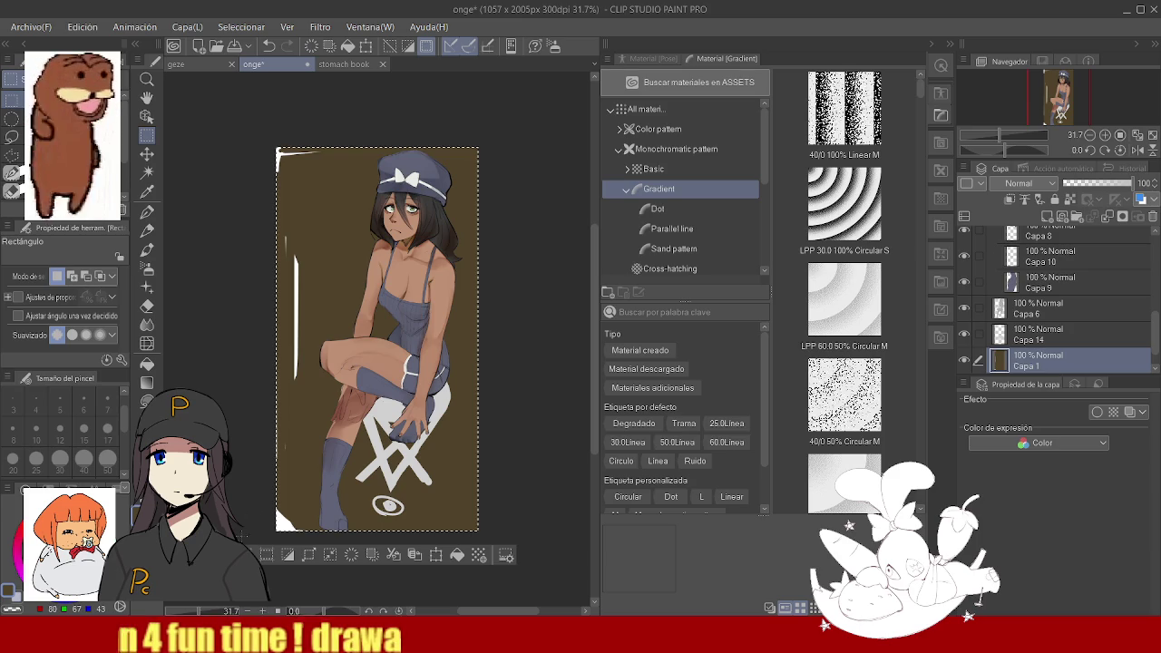
click(335, 272)
key(ctrl+0)
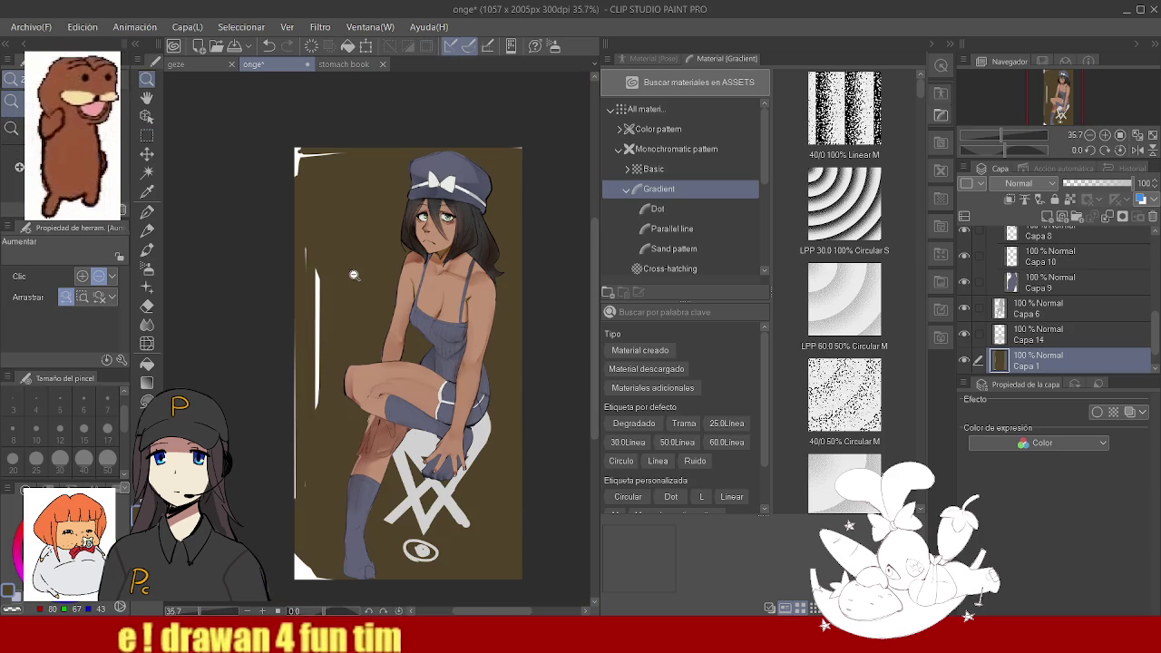
click(335, 251)
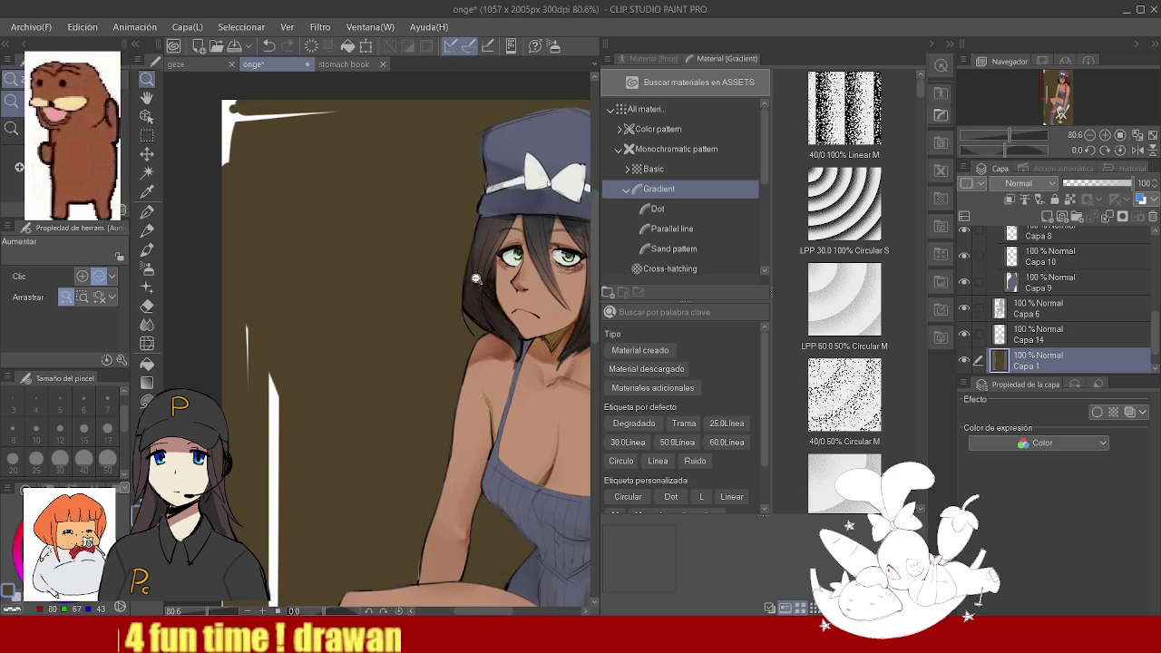
- Select layer Capa 2 and duplicate it with Ctrl+C / Ctrl+V
drag(1154, 332, 1154, 272)
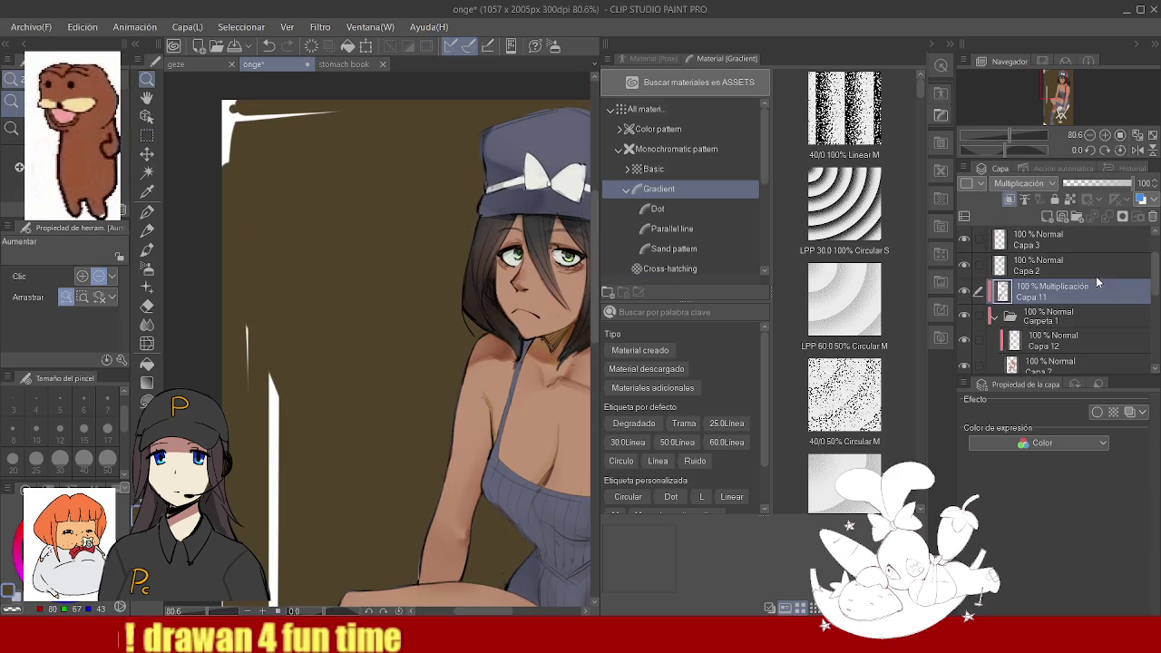
click(1034, 265)
click(966, 266)
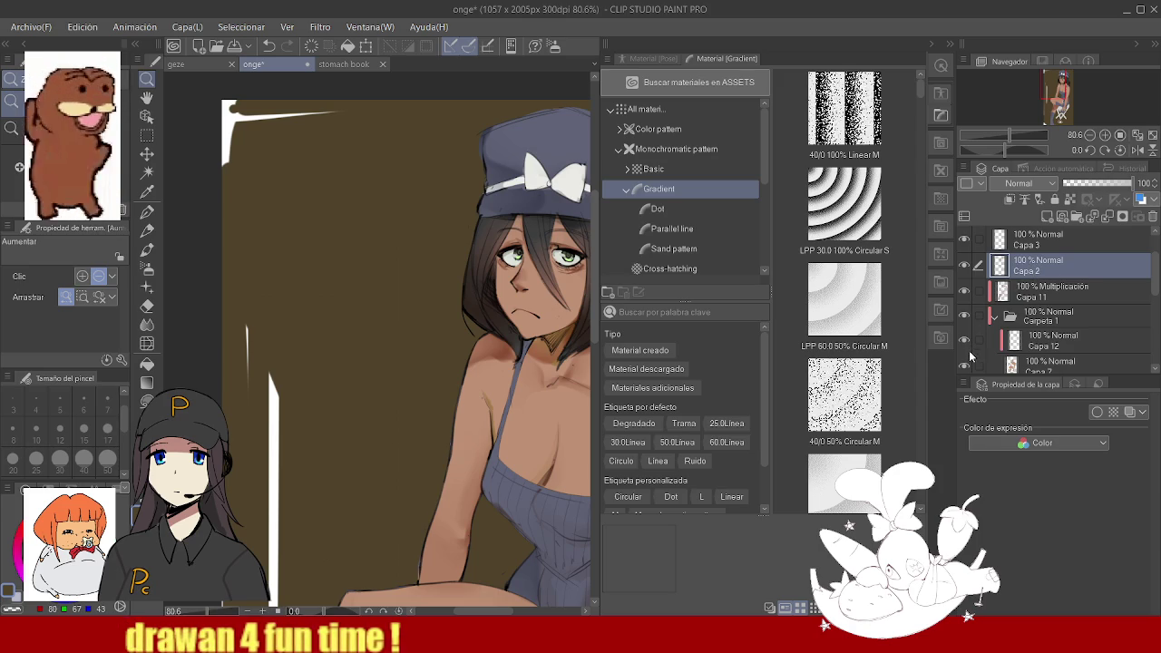
click(964, 290)
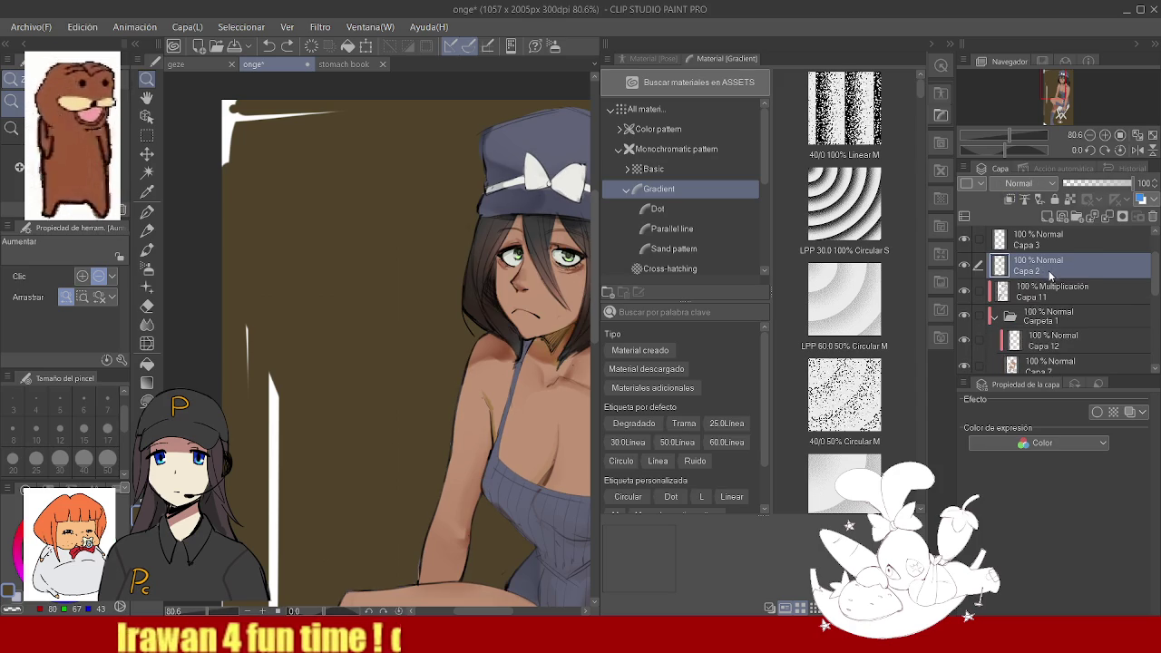
key(ctrl+c)
key(ctrl+v)
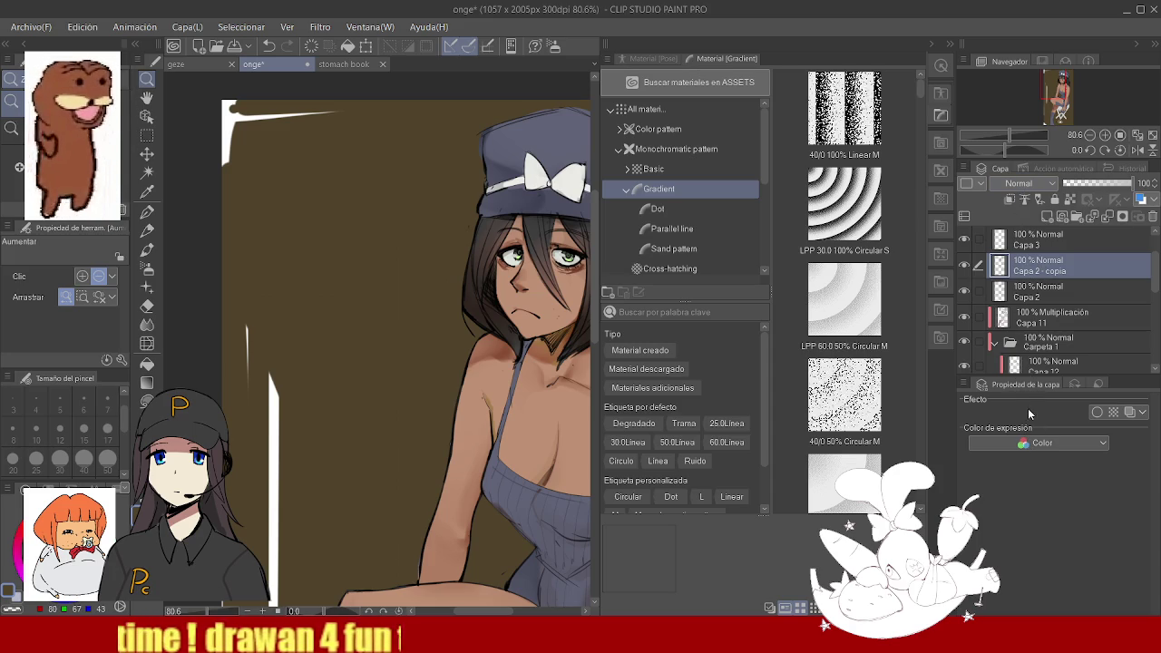
- Set the copy's blend mode to Claro suave and compare the face with it hidden and shown
key(alt+shift+f)
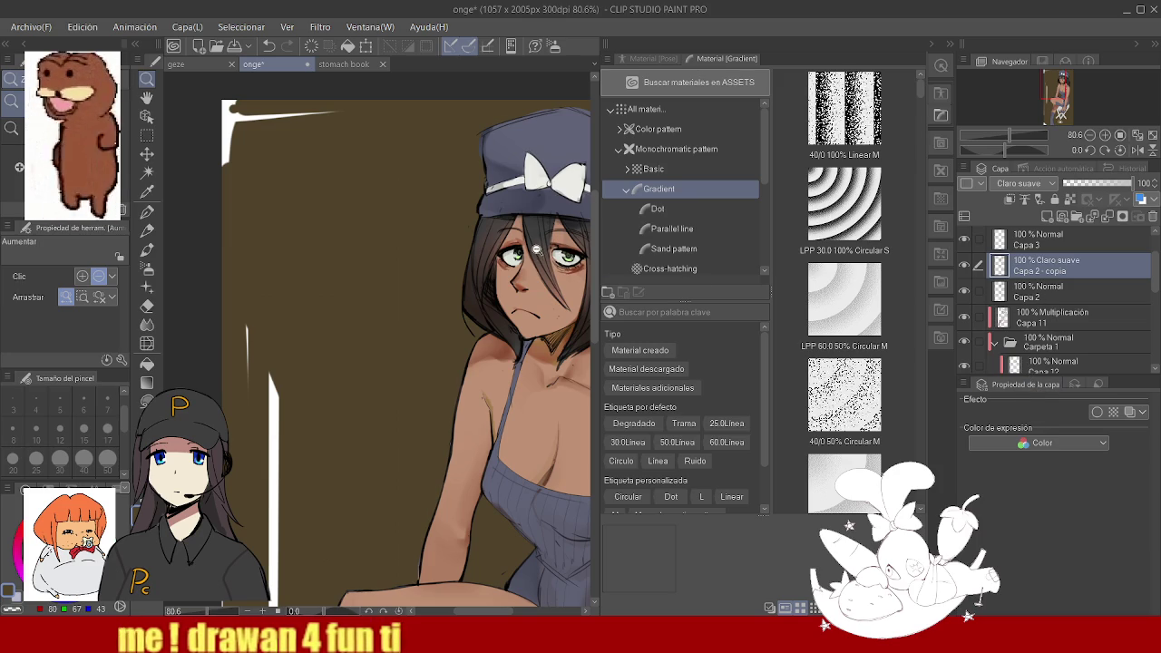
scroll(538, 250, up, 5)
scroll(416, 264, down, 5)
scroll(546, 236, up, 5)
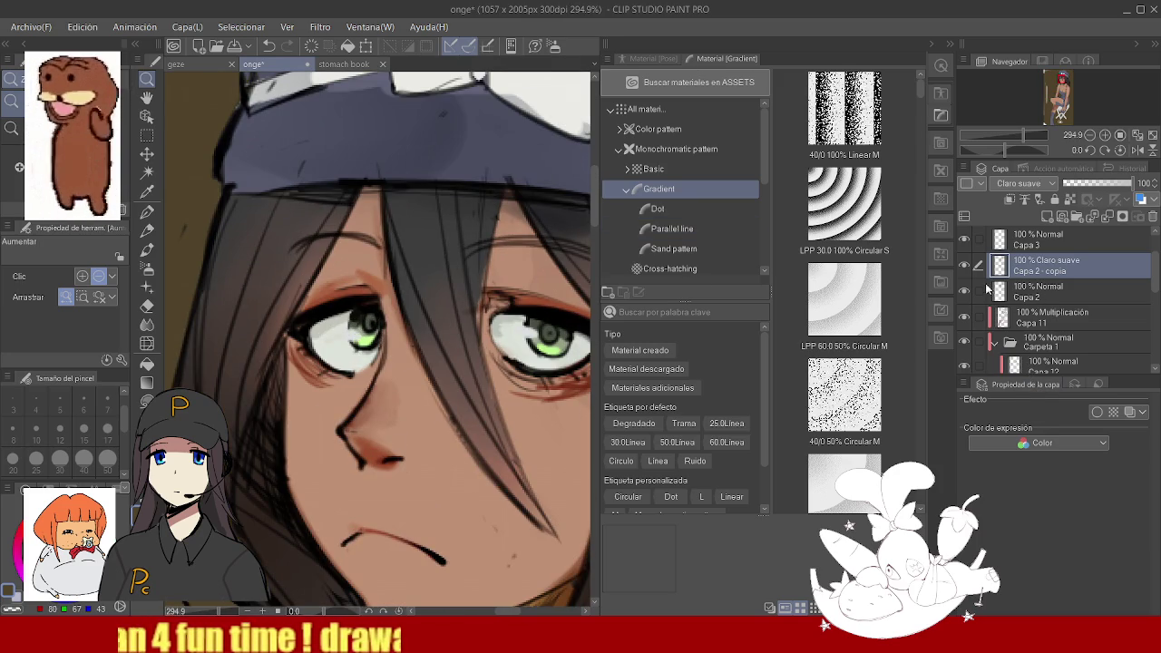
double_click(966, 265)
click(965, 265)
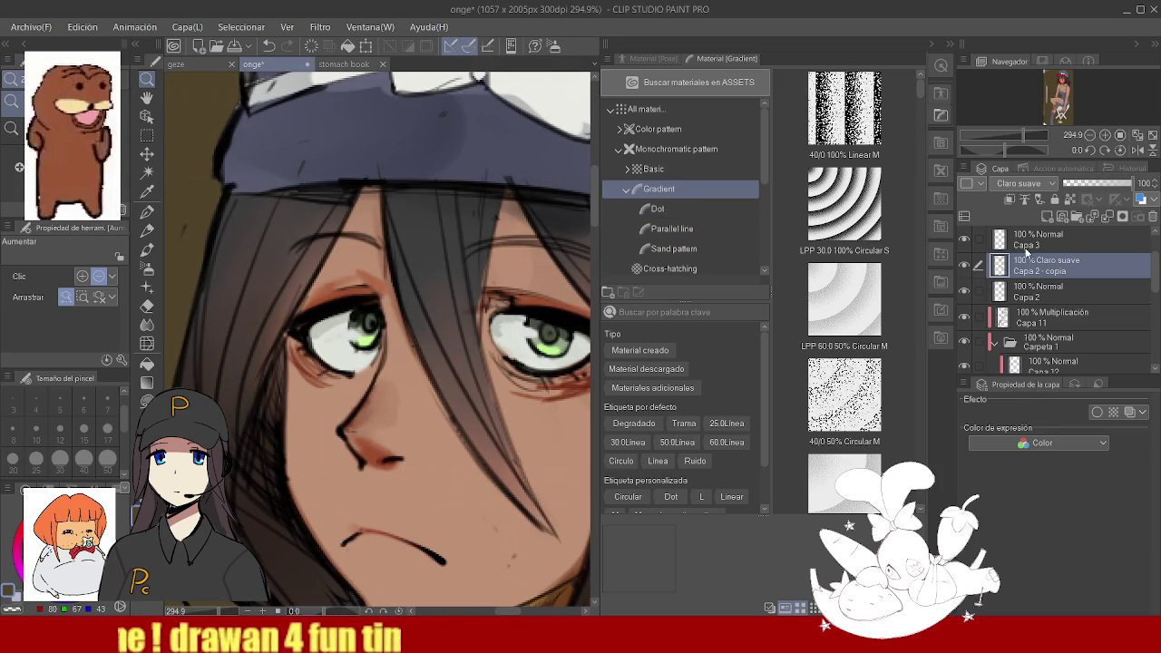
- Try Añadir, Luz fuerte and Luz lineal blends, then settle on Claro suave at 66% opacity
key(Up)
key(Up)
key(Up)
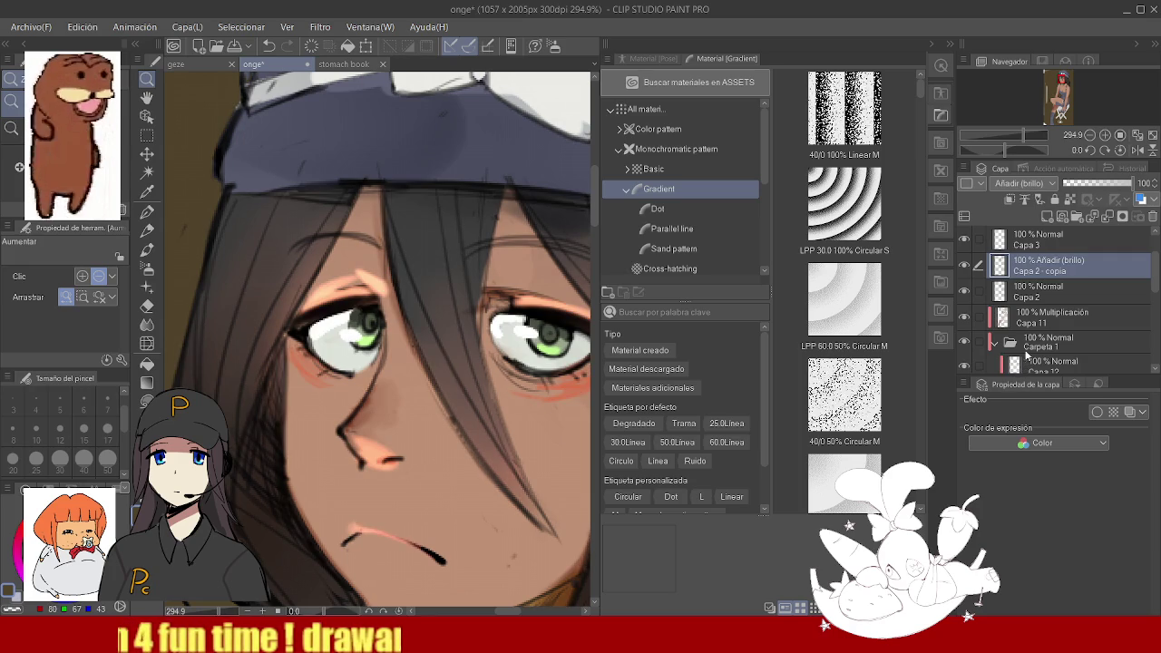
key(Up)
key(Up)
key(Up)
key(Up)
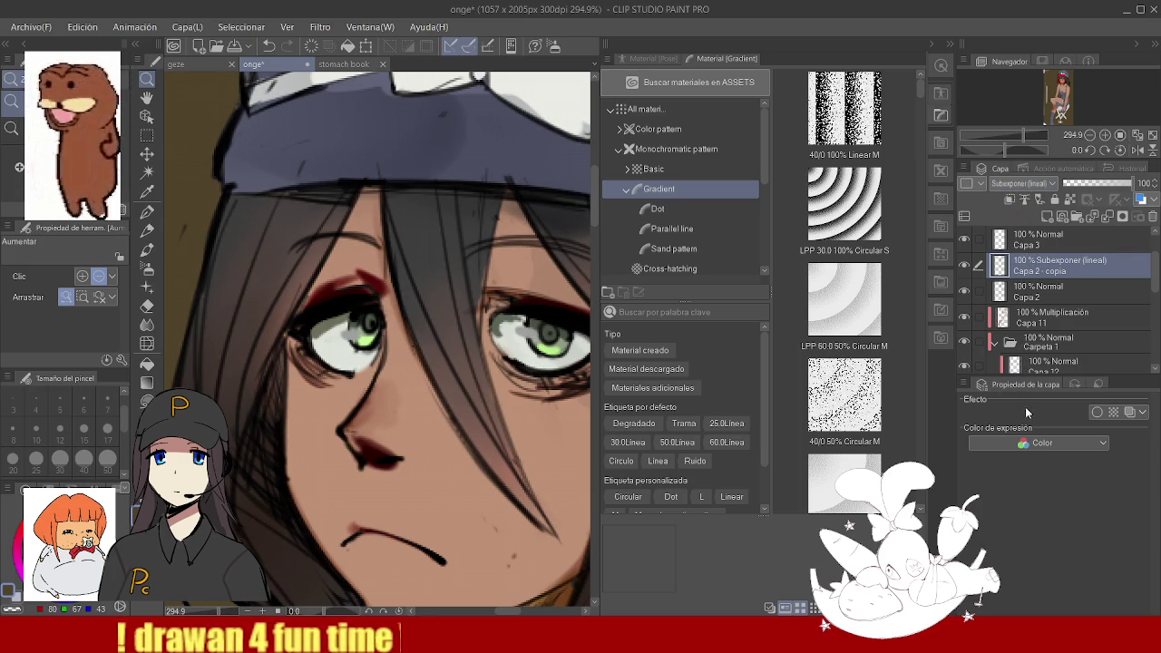
key(Down)
key(Down)
key(Down)
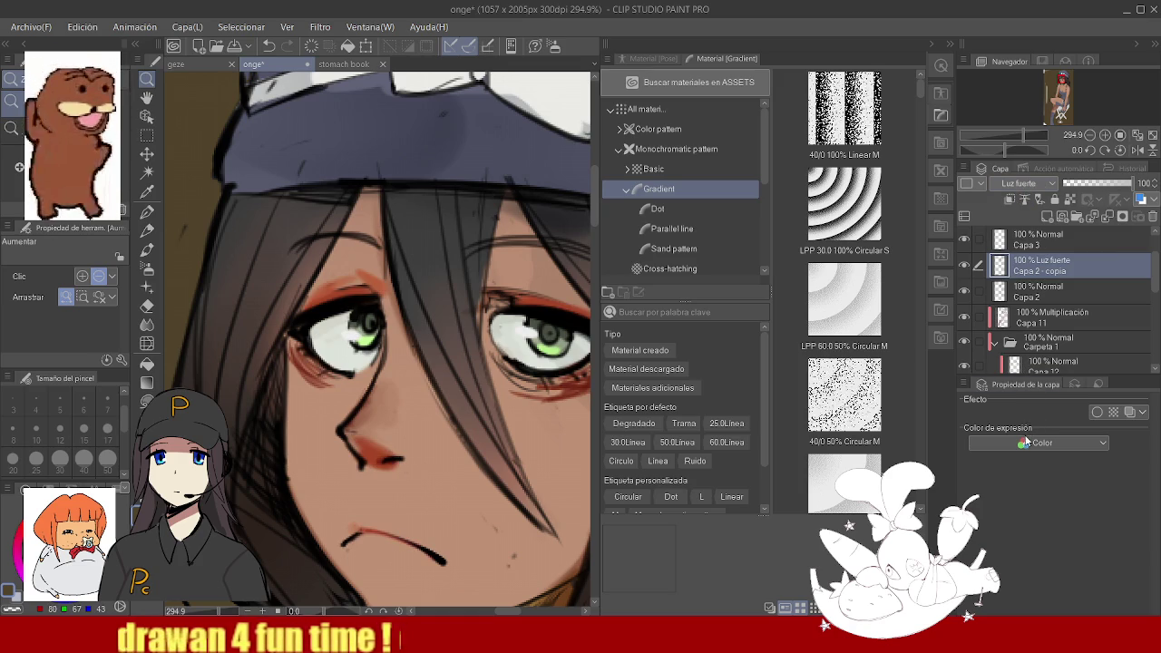
key(Down)
key(Down)
key(Down)
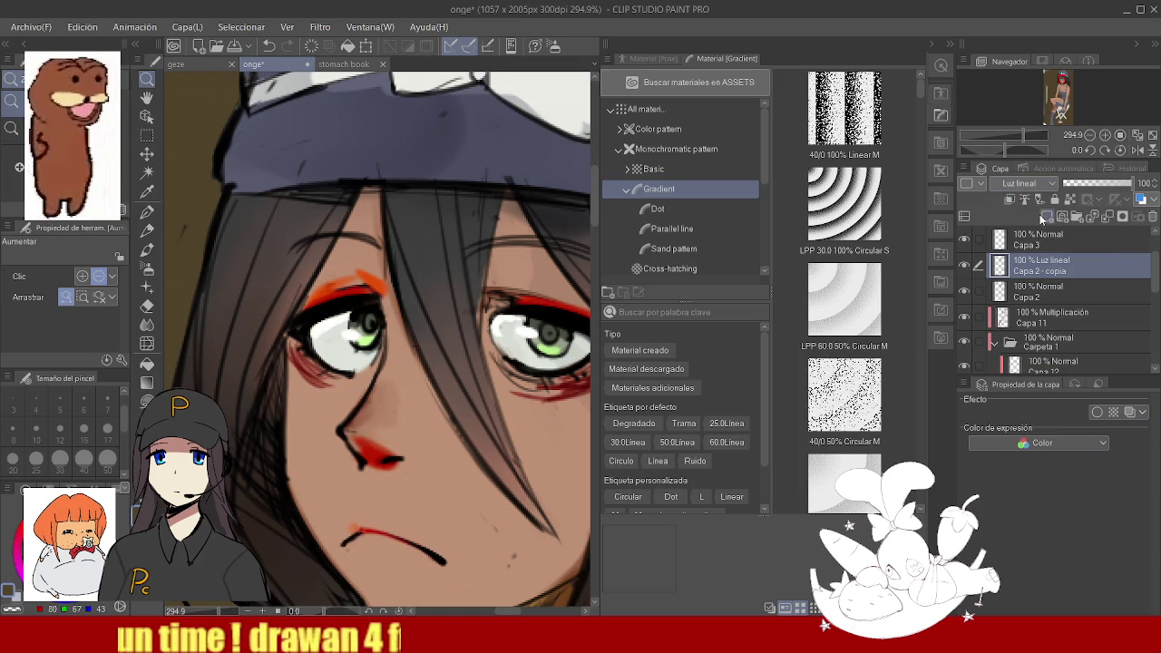
key(Up)
key(Up)
key(Up)
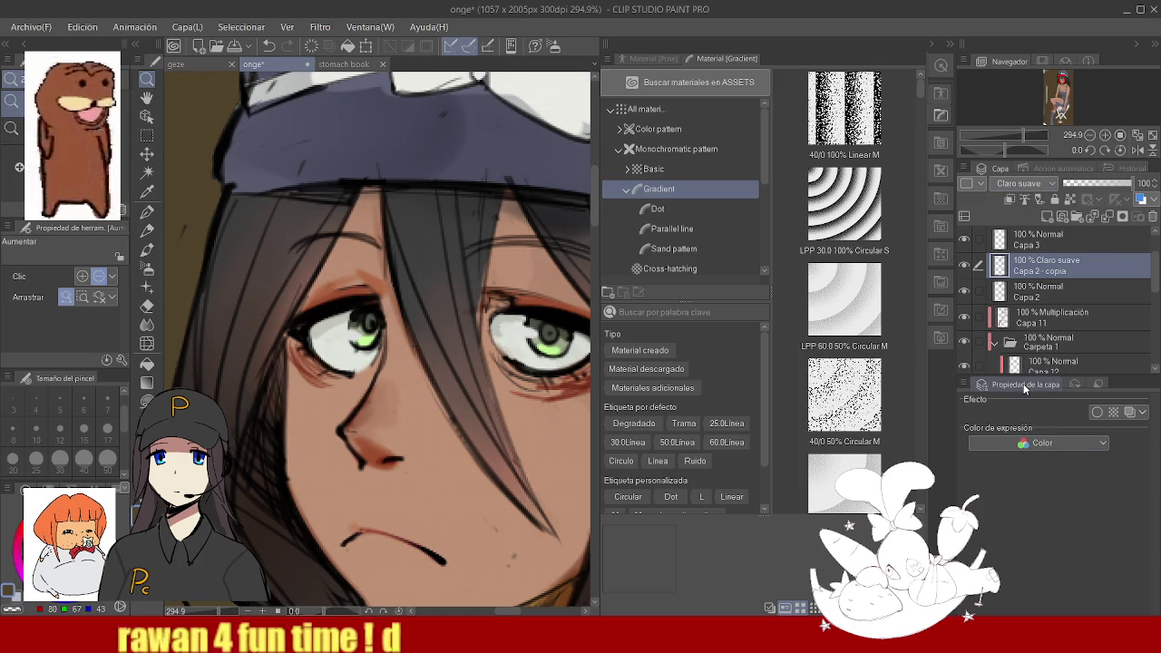
click(1112, 185)
drag(1113, 185, 1107, 185)
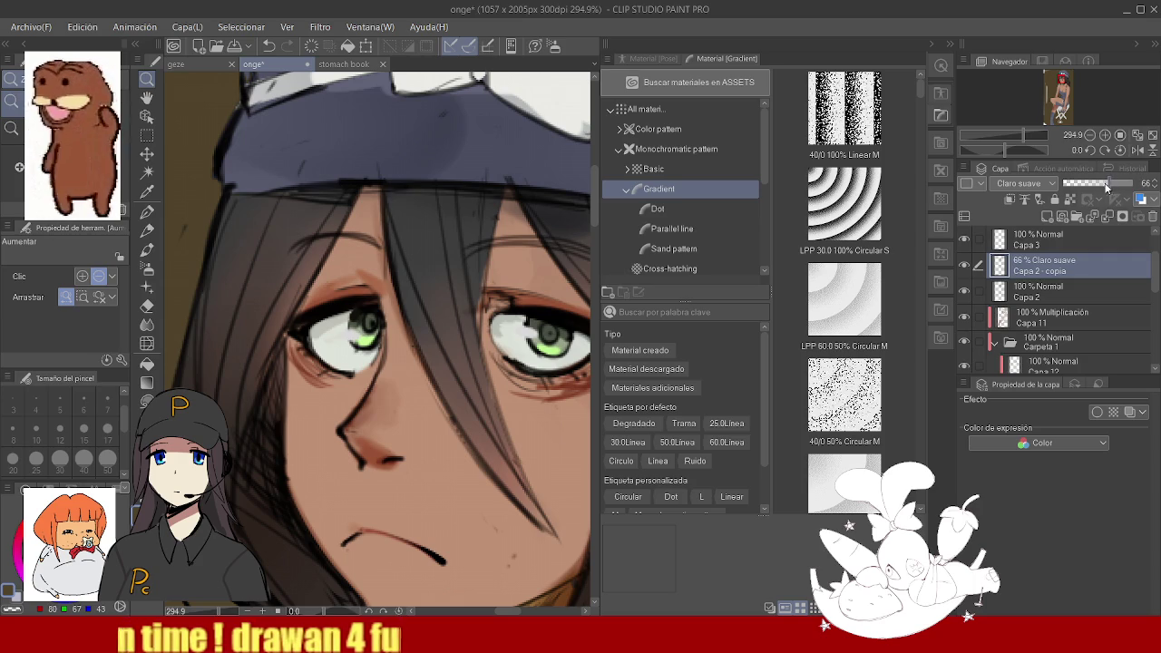
scroll(428, 270, down, 5)
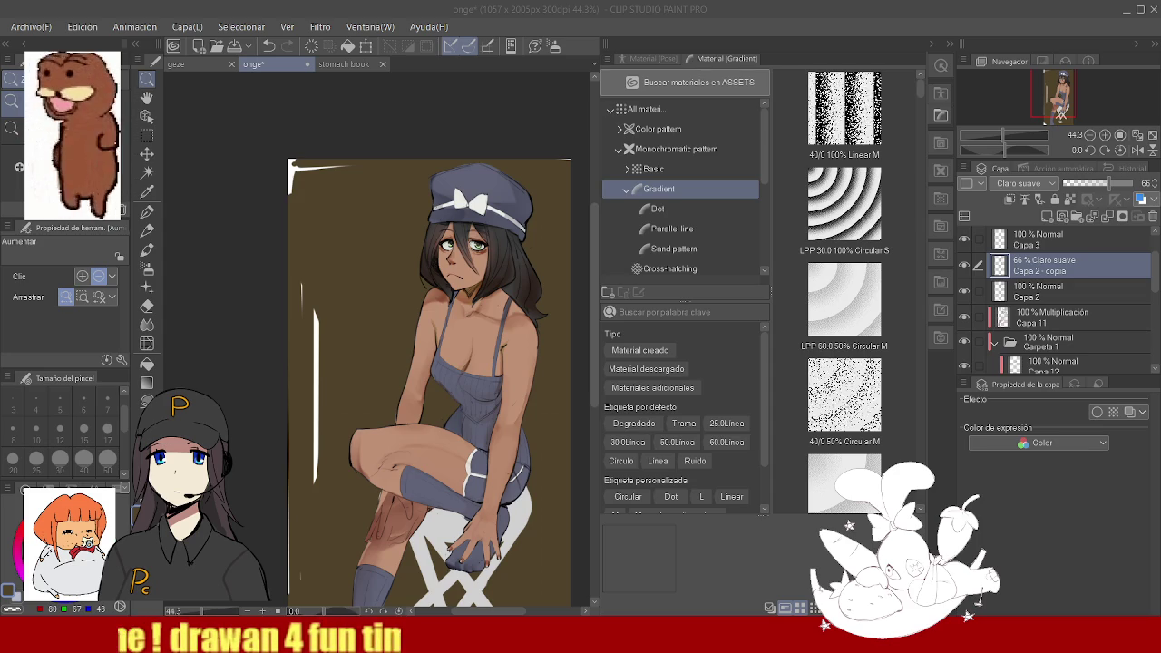
drag(363, 247, 381, 227)
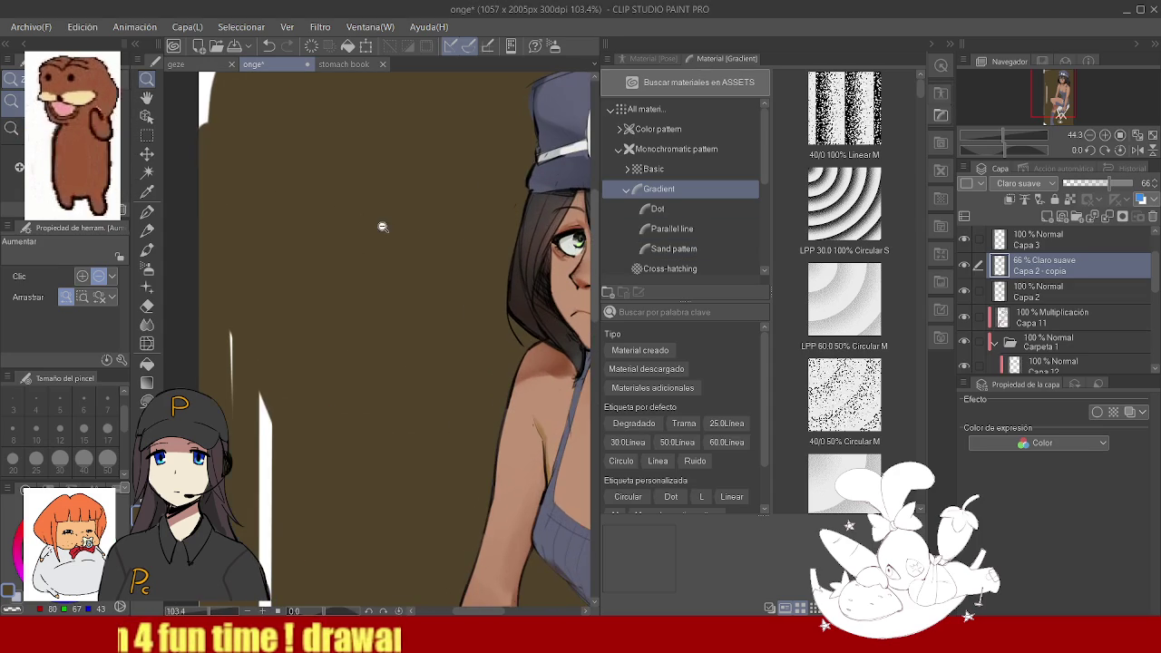
- Attempt lettering 404 in white with a small pen, undoing the failed strokes
key(p)
key(x)
key(bracketleft)
key(bracketleft)
key(bracketleft)
drag(342, 195, 358, 281)
key(ctrl+z)
key(ctrl+z)
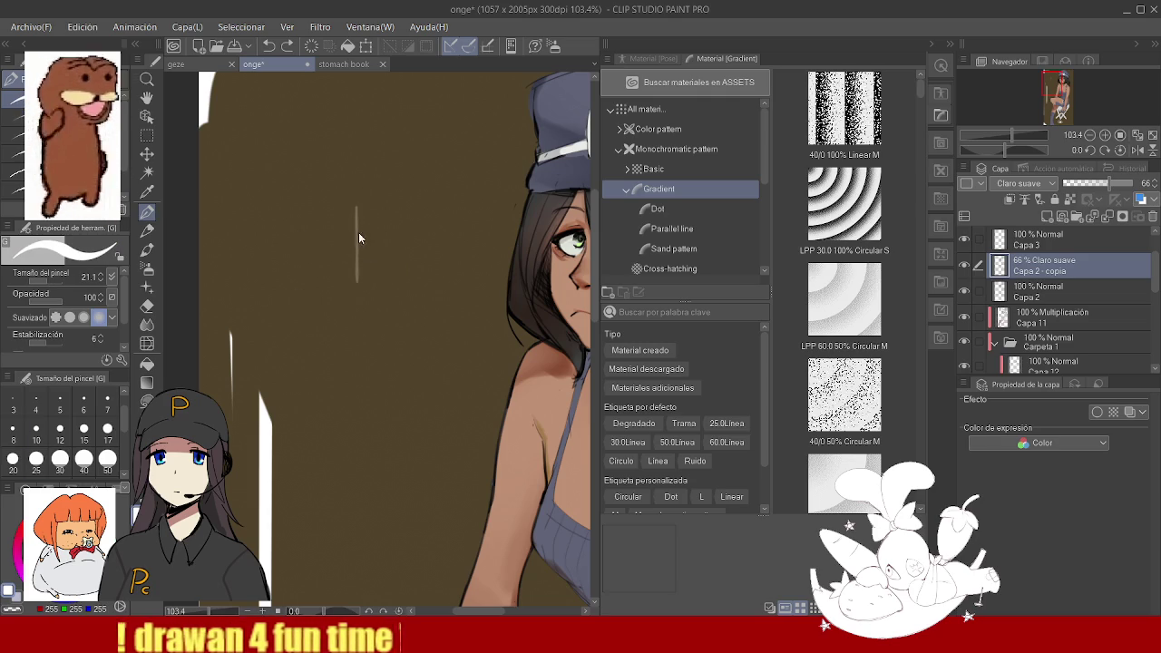
drag(338, 242, 352, 268)
mouse_move(347, 241)
mouse_down()
mouse_move(353, 295)
mouse_move(363, 250)
mouse_up()
key(ctrl+z)
mouse_move(385, 243)
mouse_down()
mouse_move(392, 286)
mouse_move(350, 327)
mouse_move(399, 334)
mouse_move(410, 317)
mouse_move(403, 329)
mouse_move(425, 332)
mouse_up()
key(ctrl+z)
- Write '404 GUNN' in grey beside the eye emblem
scroll(424, 316, down, 5)
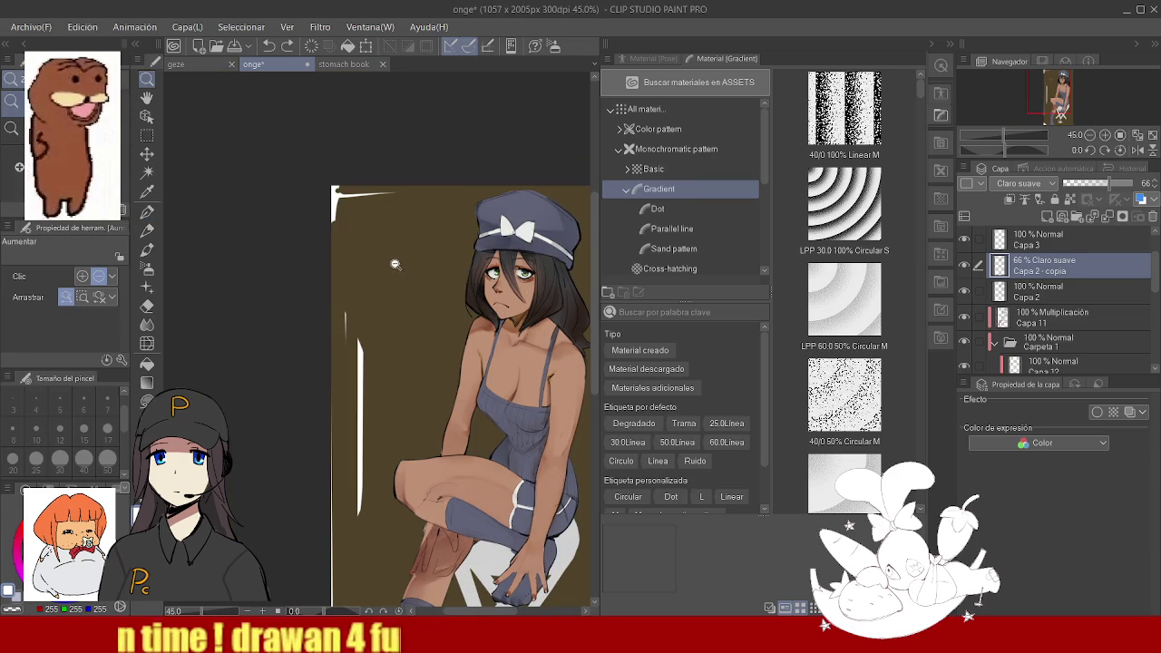
scroll(374, 281, down, 4)
scroll(375, 281, up, 5)
scroll(388, 332, up, 3)
key(p)
mouse_move(390, 327)
mouse_down()
mouse_move(393, 385)
mouse_move(403, 322)
mouse_move(439, 349)
mouse_move(432, 372)
mouse_up()
mouse_move(461, 306)
mouse_down()
mouse_move(450, 319)
mouse_move(461, 338)
mouse_move(488, 327)
mouse_move(494, 358)
mouse_up()
mouse_move(501, 318)
mouse_down()
mouse_move(525, 338)
mouse_move(555, 331)
mouse_move(473, 284)
mouse_move(509, 375)
mouse_up()
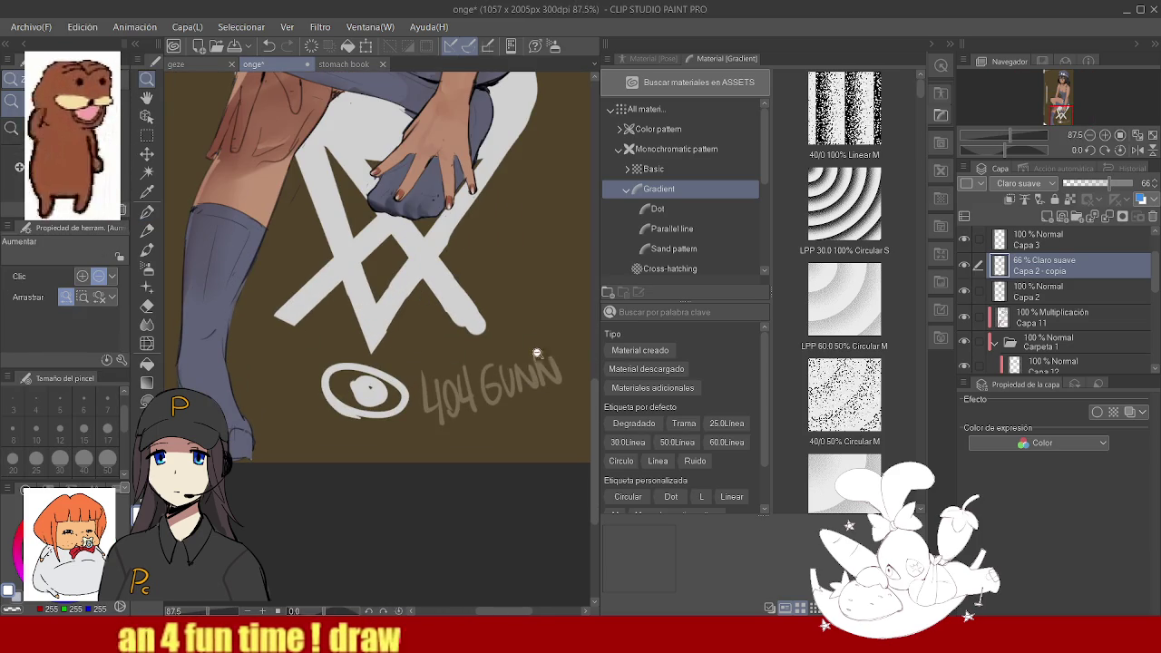
- Rectangle-select the '404 GUNN' signature and rotate it to a diagonal tilt
key(ctrl+t)
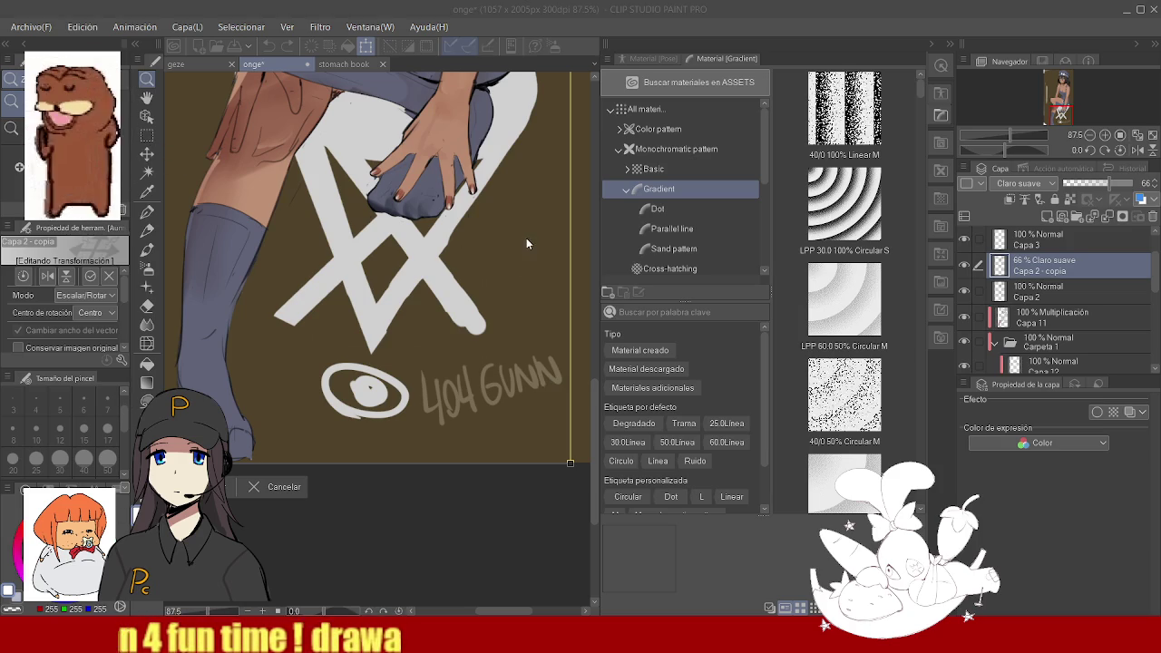
key(Return)
key(m)
drag(581, 461, 413, 341)
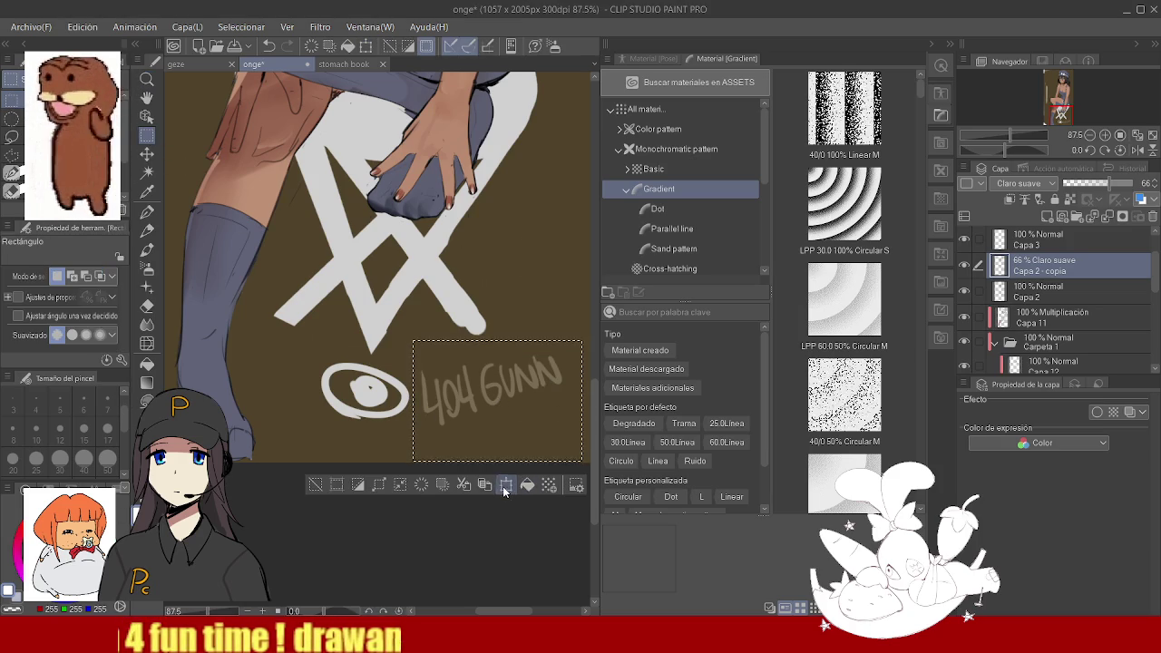
click(506, 485)
drag(585, 465, 530, 363)
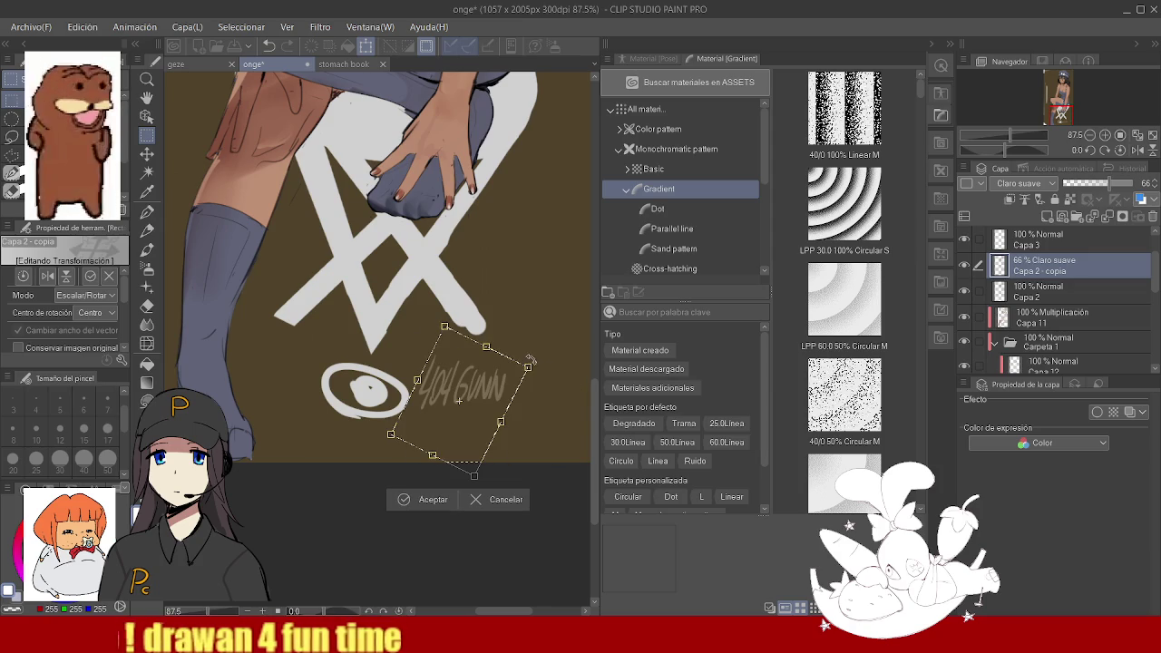
click(422, 499)
scroll(425, 415, down, 5)
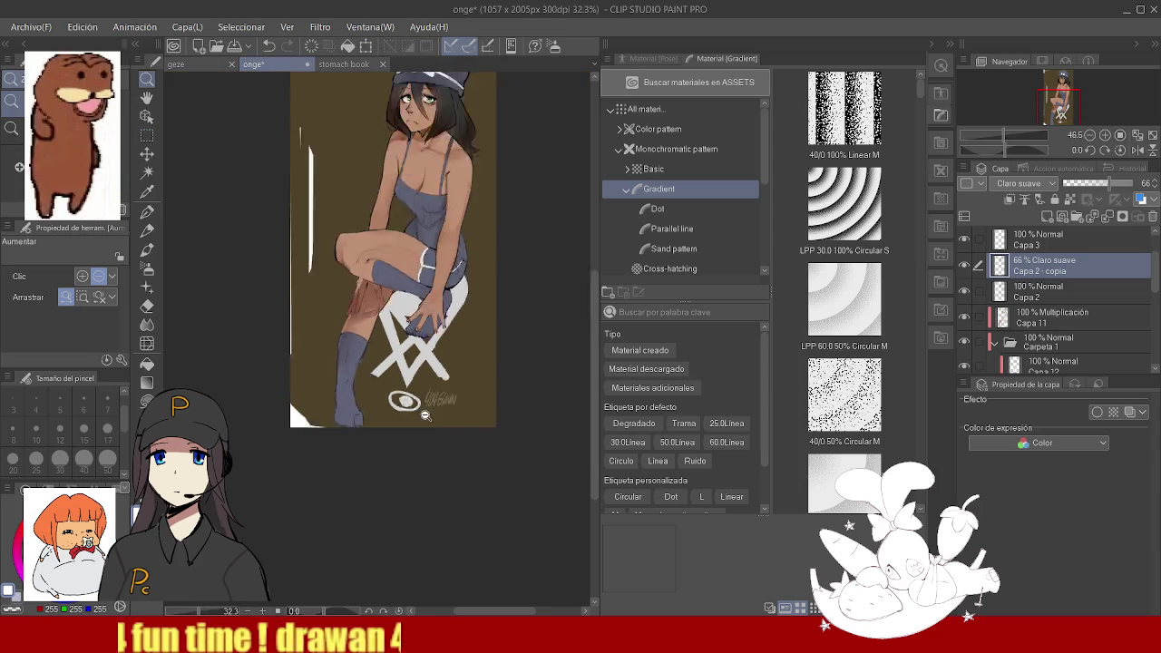
drag(424, 415, 458, 506)
scroll(508, 299, up, 4)
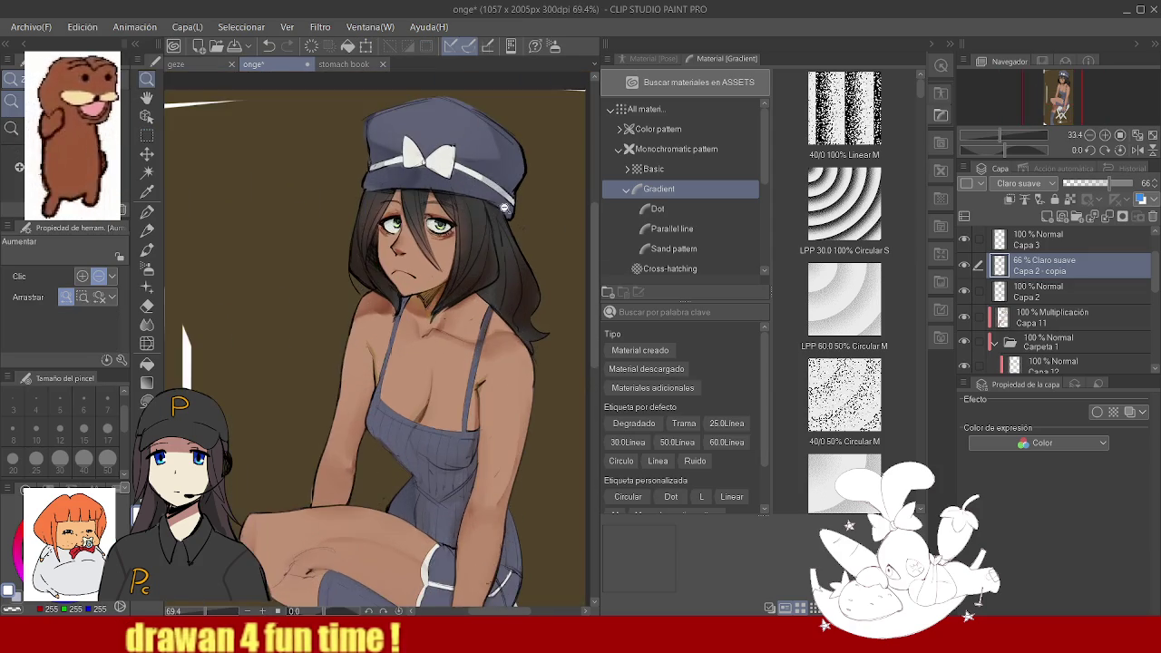
scroll(504, 208, up, 2)
scroll(454, 218, down, 3)
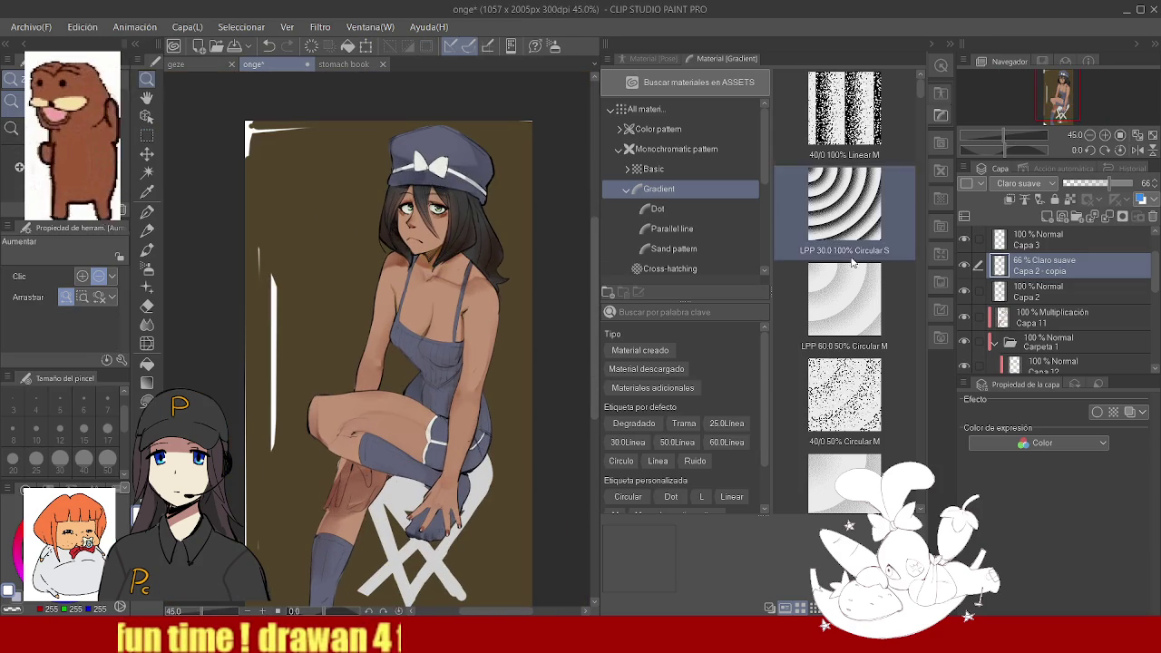
click(1044, 291)
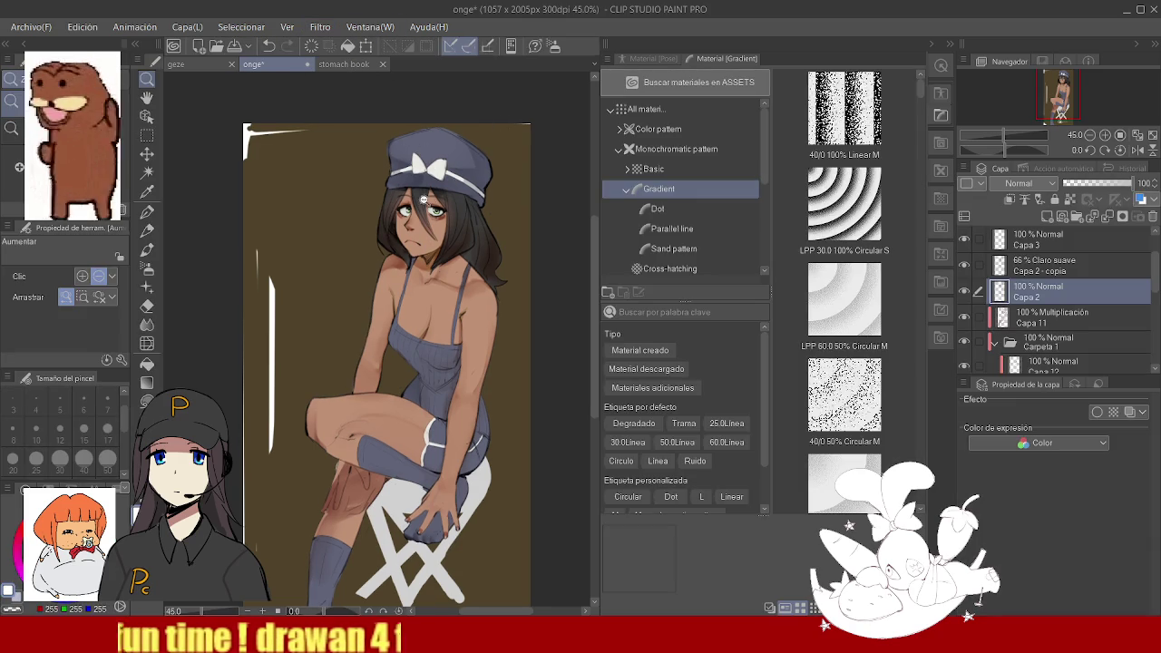
drag(421, 201, 410, 198)
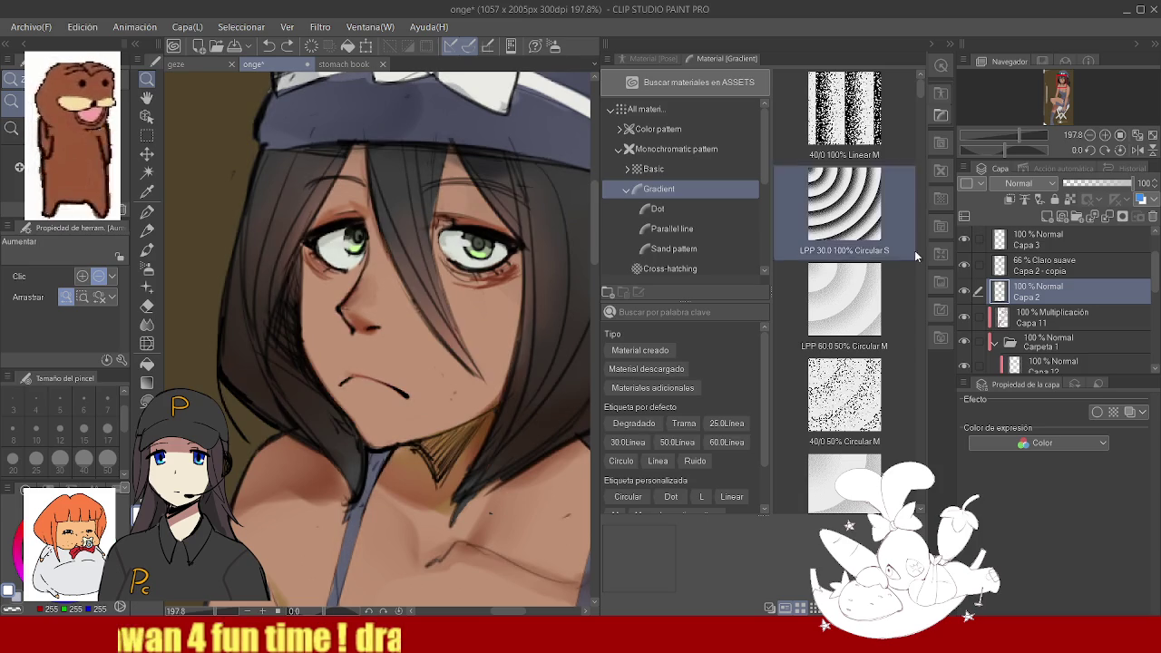
click(1043, 265)
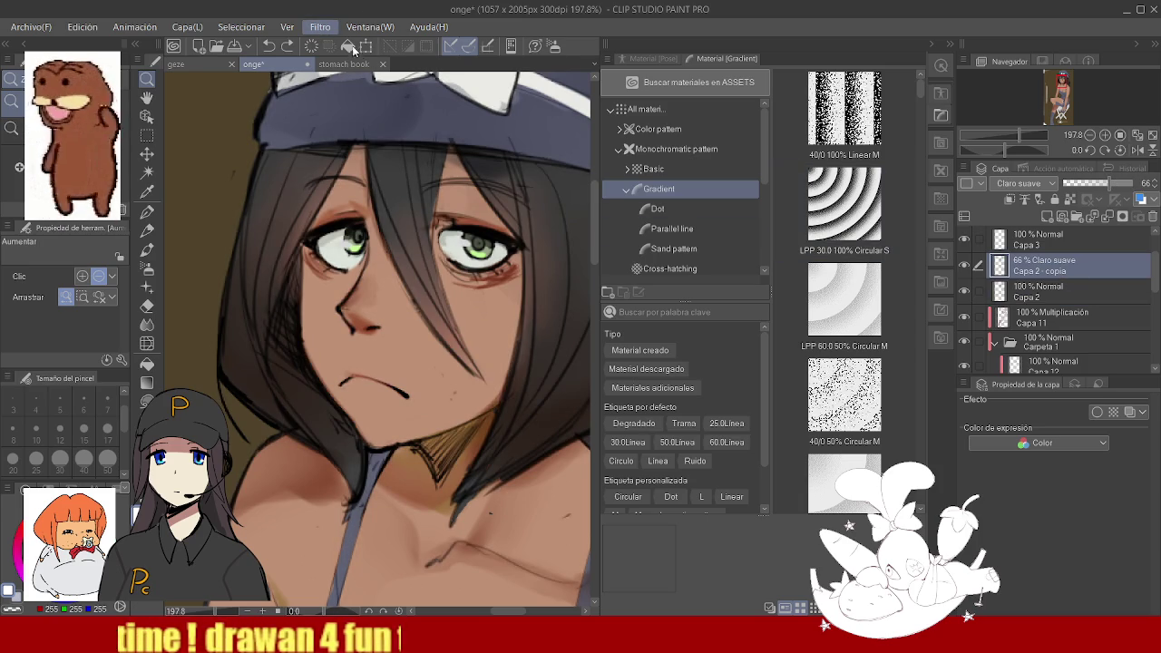
click(471, 113)
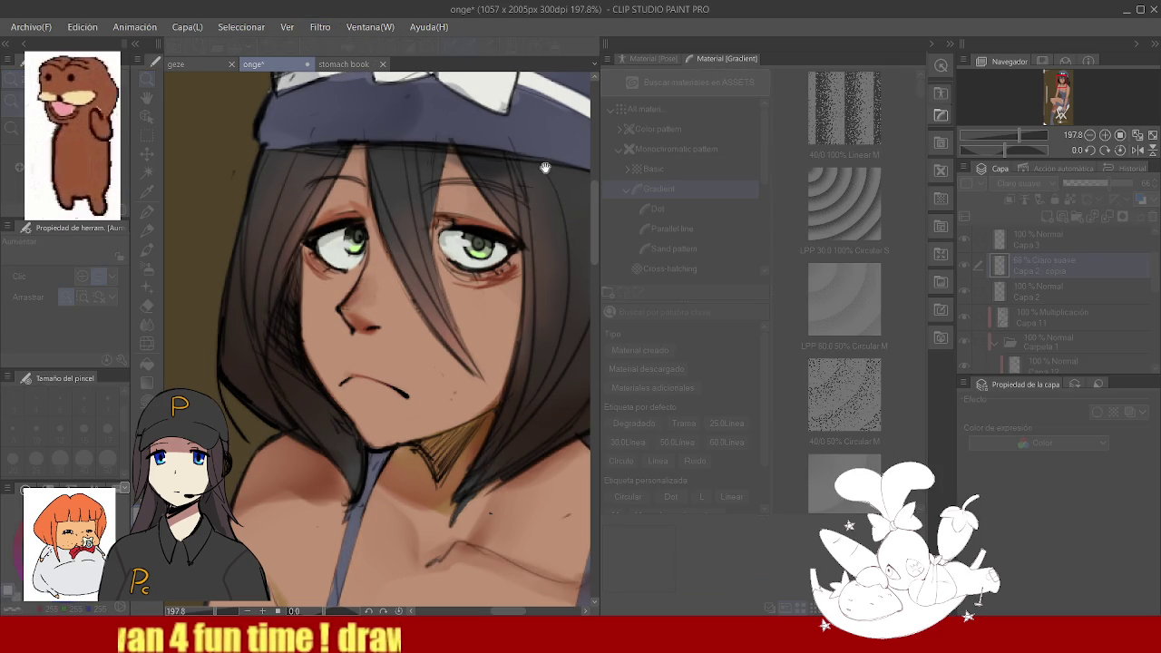
scroll(453, 152, down, 1)
scroll(415, 207, up, 2)
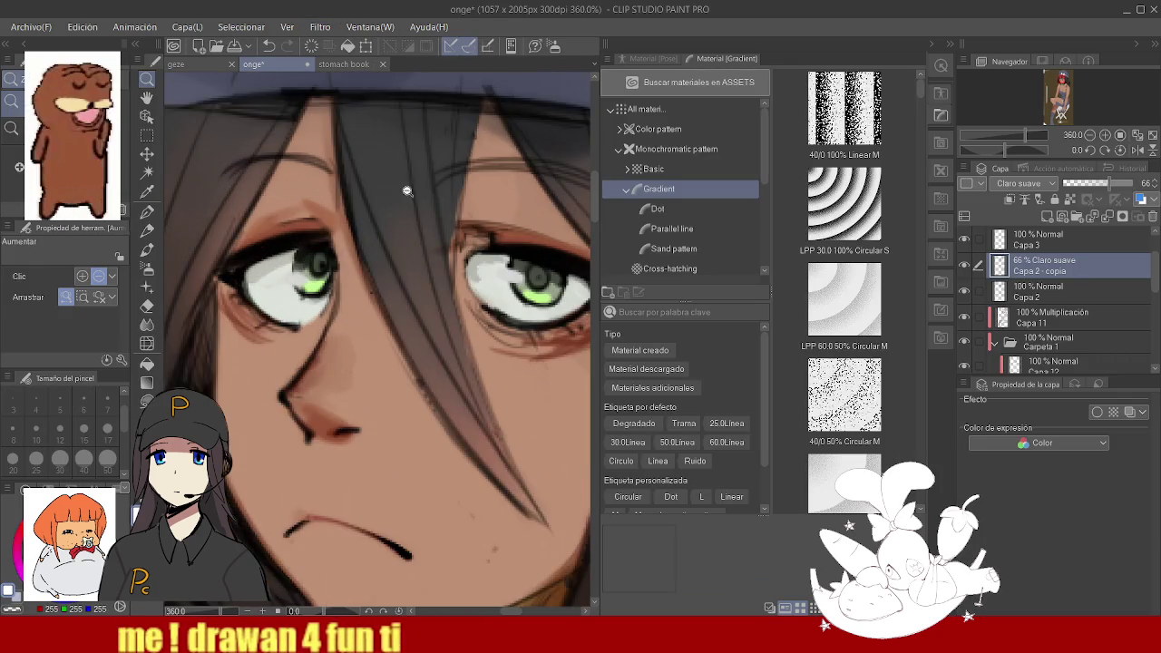
scroll(415, 187, down, 6)
scroll(478, 225, down, 1)
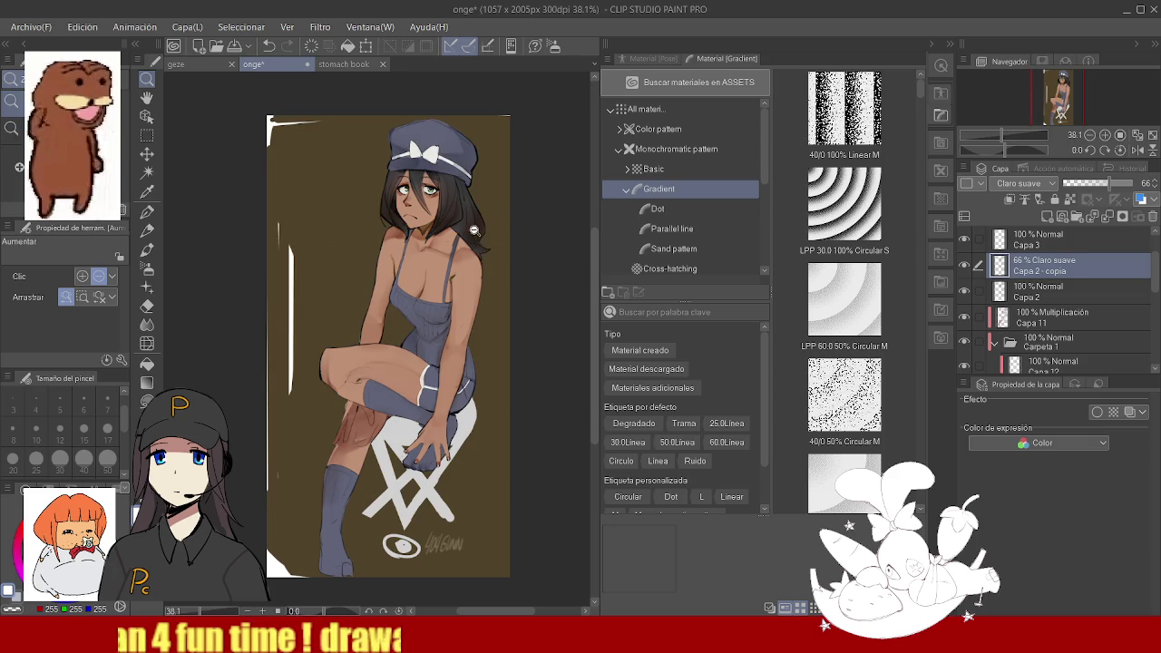
scroll(433, 134, up, 3)
scroll(458, 150, down, 1)
scroll(447, 128, up, 2)
ctrl+click(458, 147)
key(e)
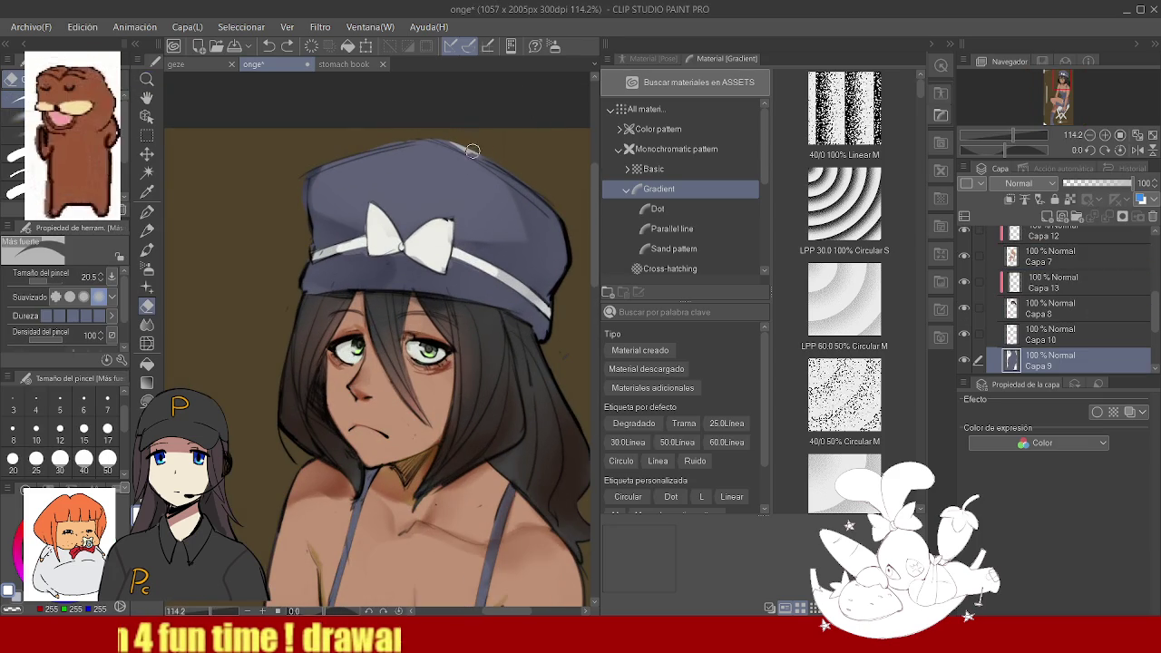
- On Capa 6, erase a sliver along the top edge of the hat
ctrl+click(466, 148)
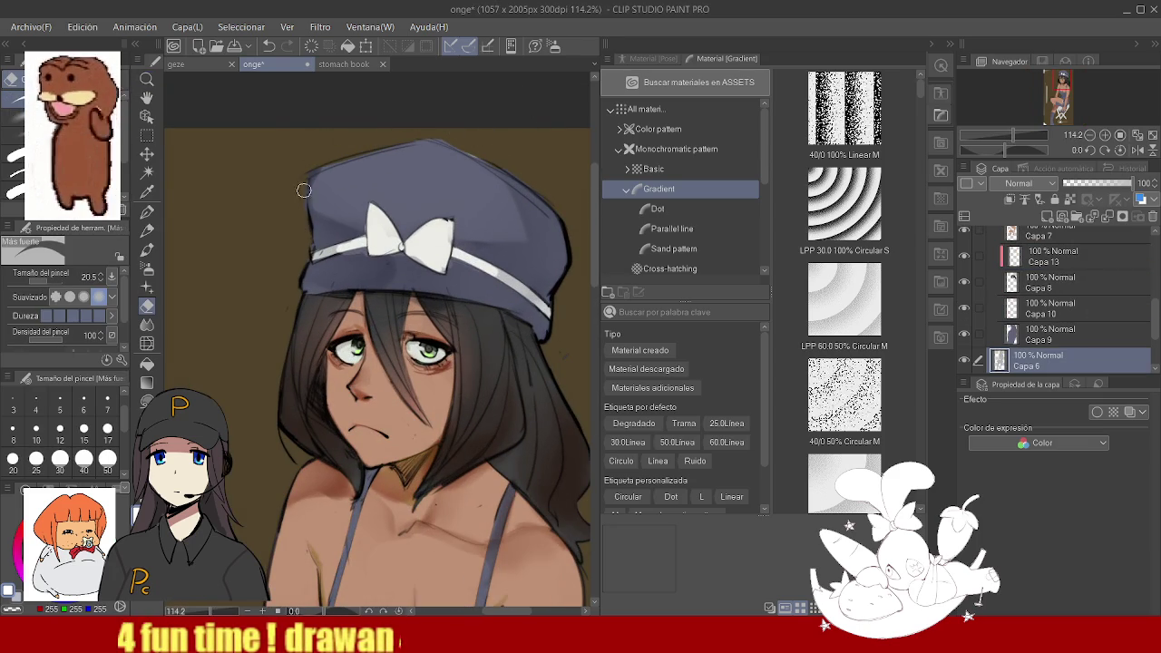
drag(438, 127, 489, 157)
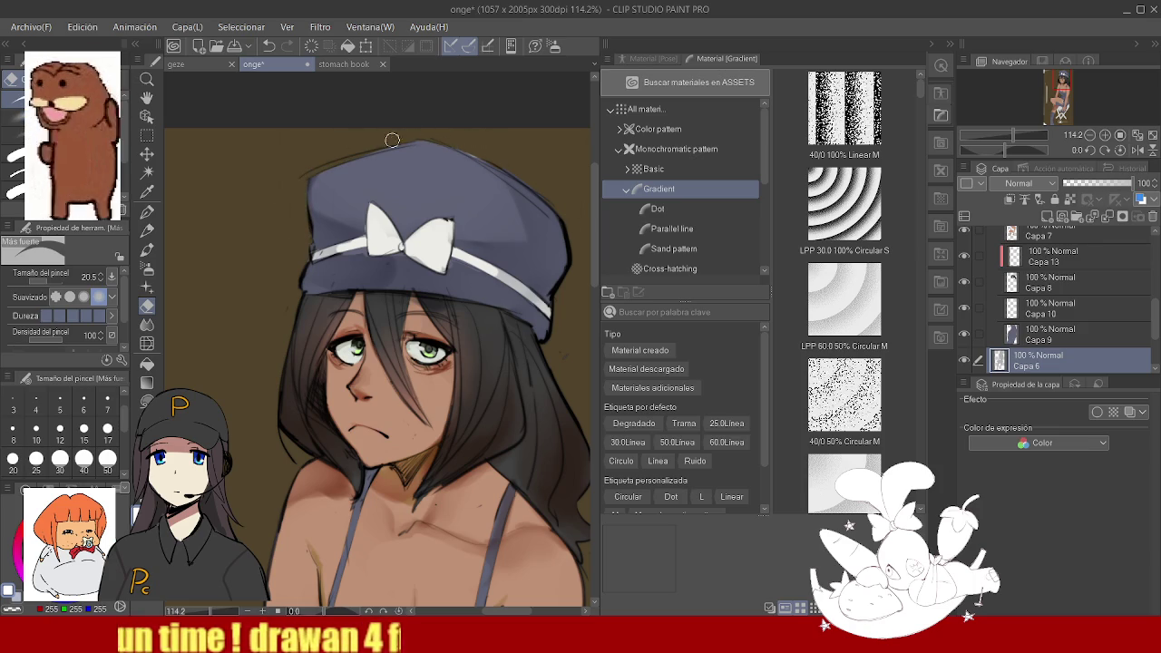
mouse_move(466, 136)
mouse_down()
mouse_move(506, 215)
mouse_move(463, 210)
mouse_up()
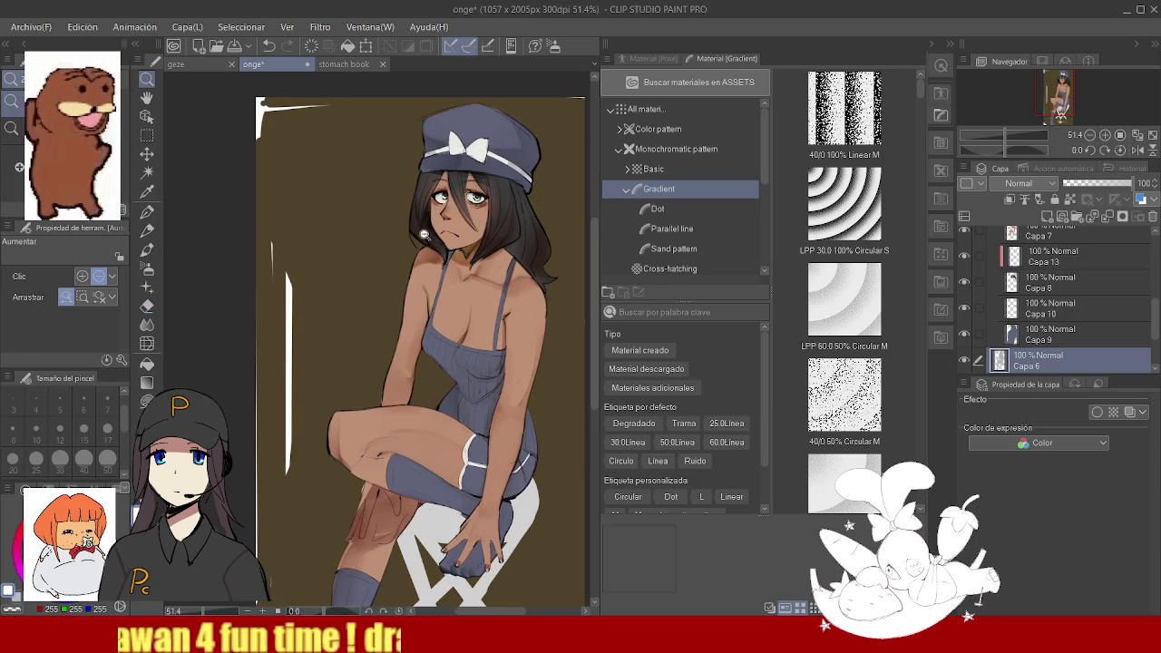
- Add two new empty layers, the last being Capa 15
scroll(459, 398, up, 3)
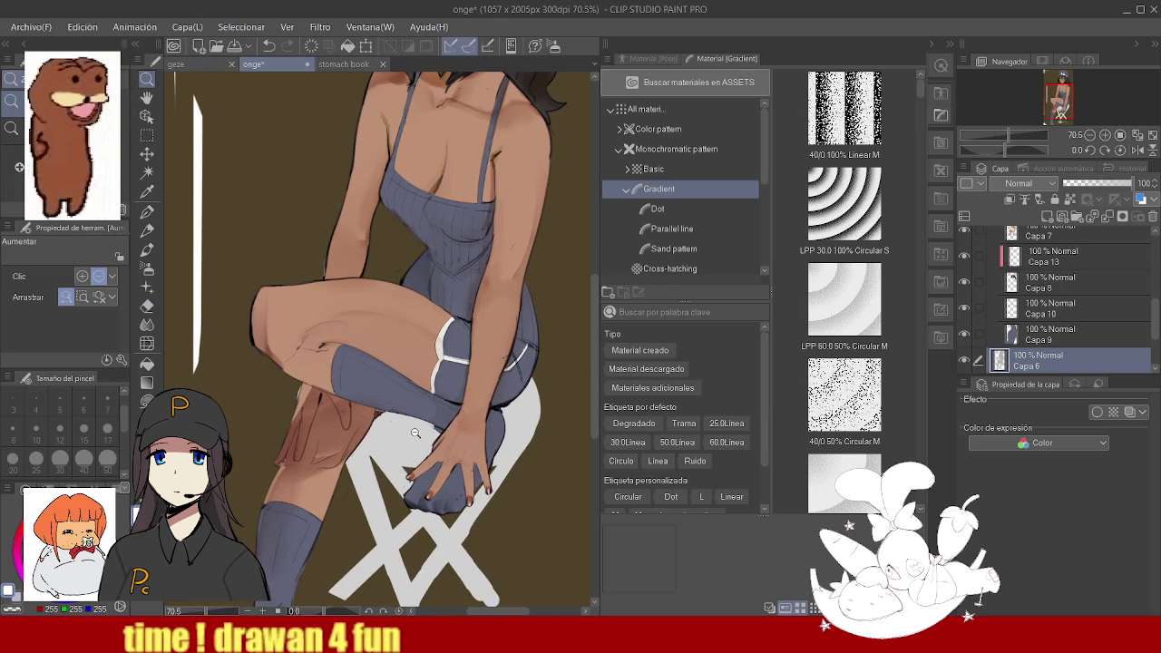
key(ctrl+shift+n)
click(1010, 199)
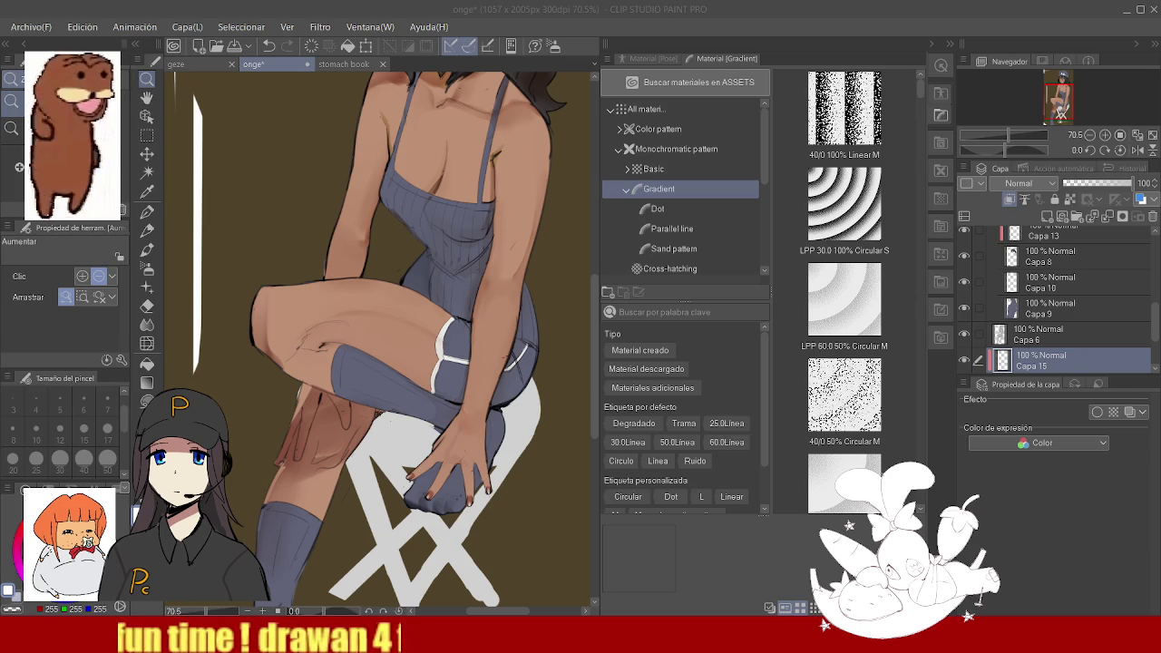
- Pick the dark olive background colour and paint over the grey patch and X near the hand
scroll(464, 304, down, 5)
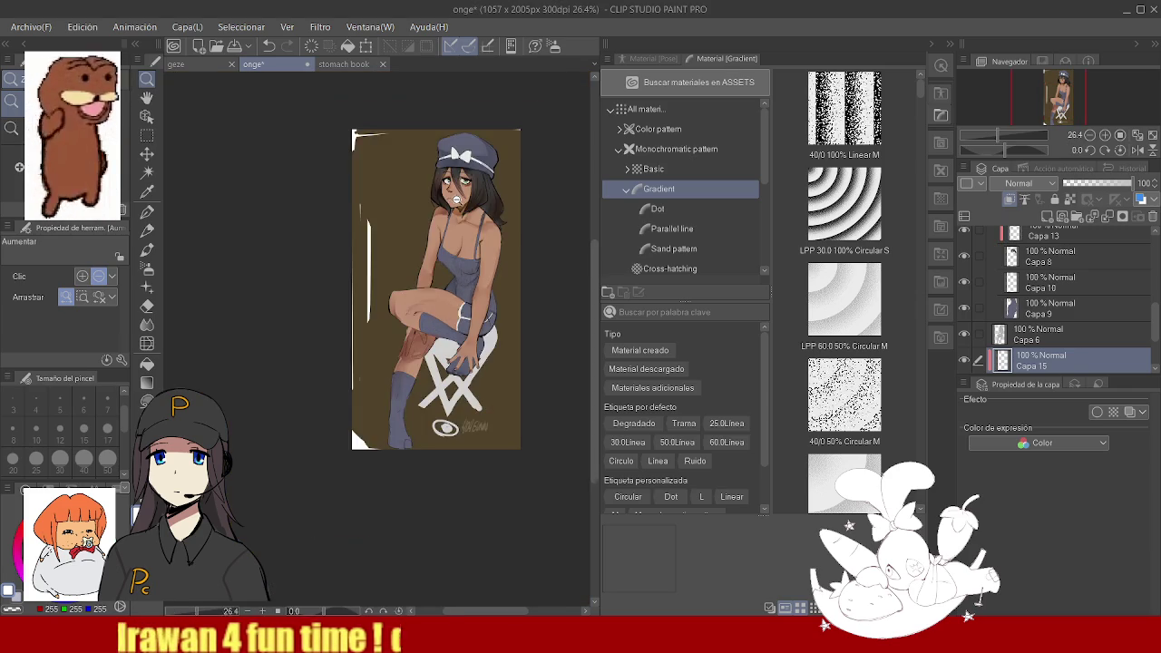
scroll(458, 199, up, 2)
scroll(449, 272, down, 1)
scroll(444, 355, up, 4)
drag(445, 356, 471, 349)
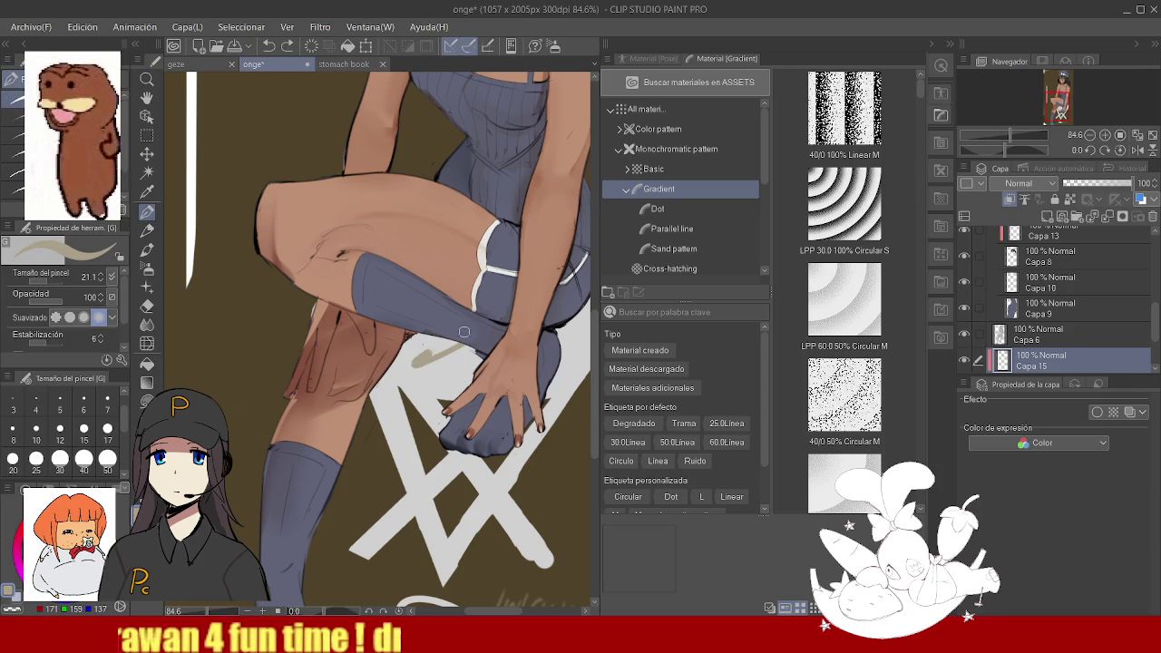
alt+click(260, 480)
drag(426, 363, 480, 340)
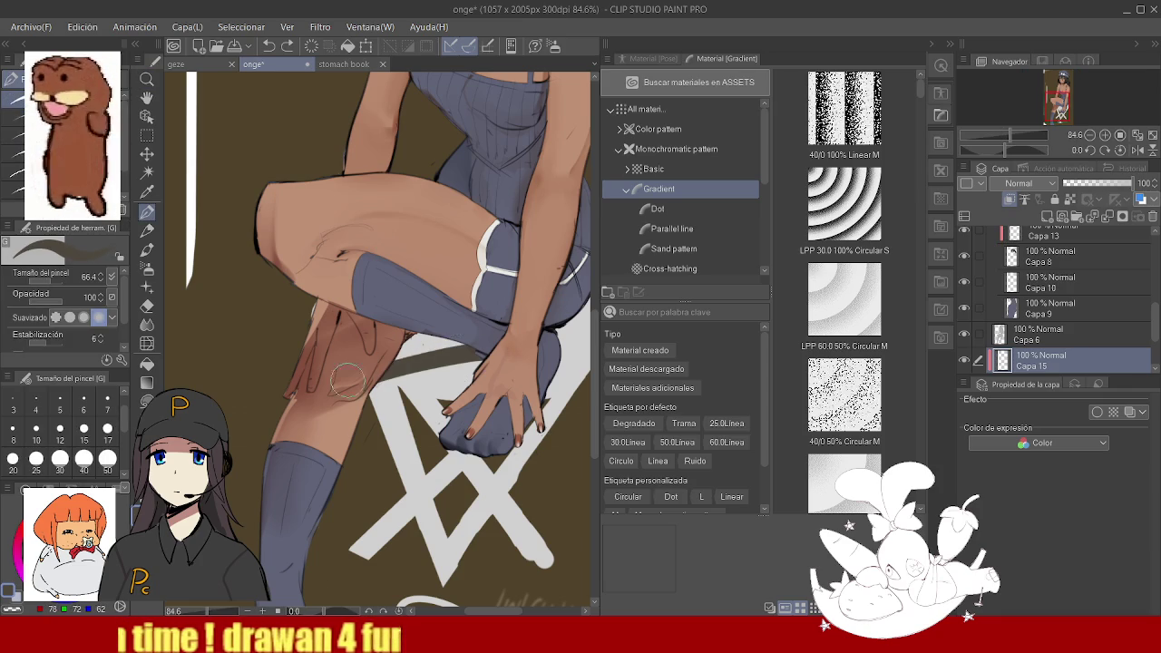
drag(372, 385, 445, 404)
- Cover the rest of the X with olive and smooth the strokes with the Blend tool
scroll(426, 431, down, 4)
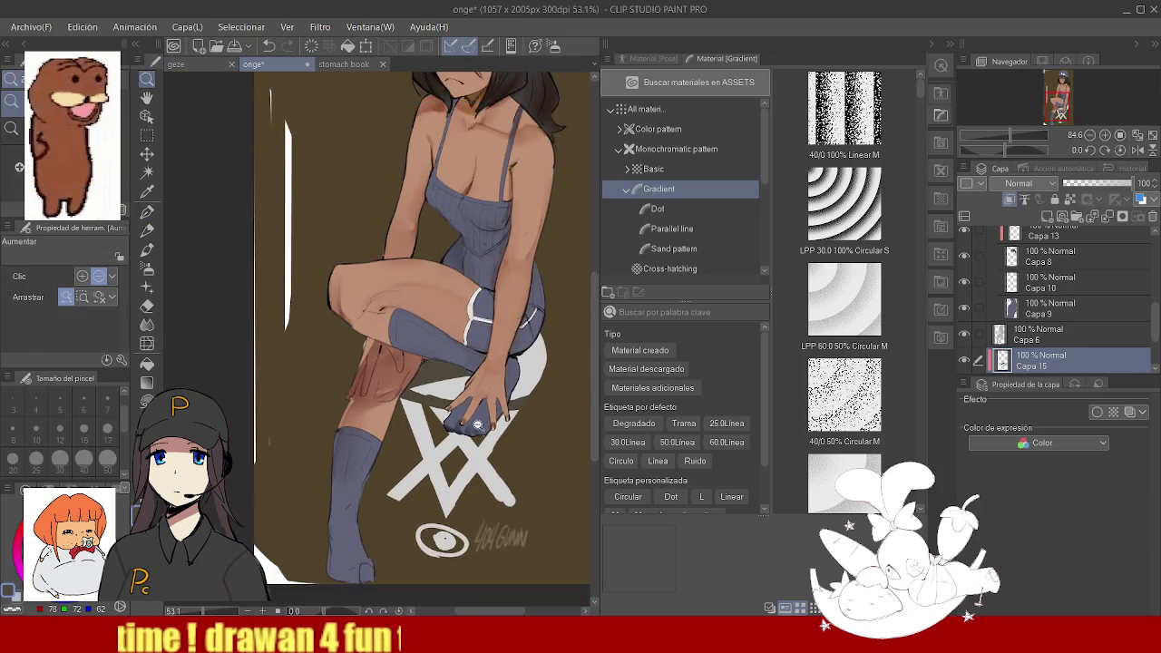
scroll(426, 431, up, 3)
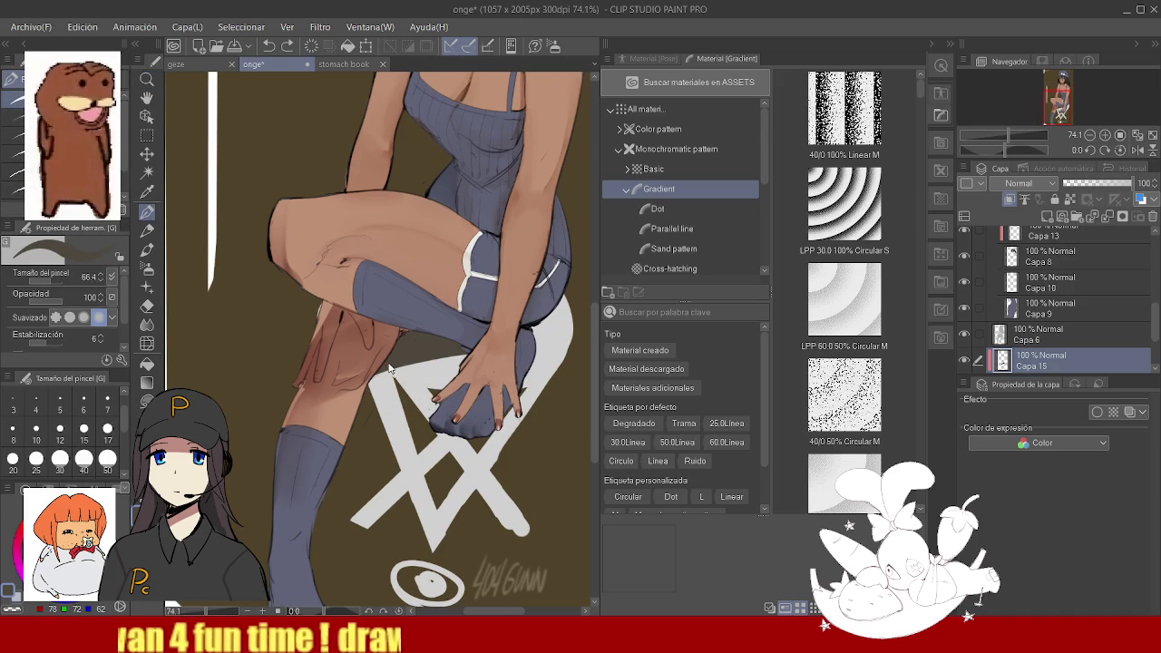
drag(426, 431, 379, 345)
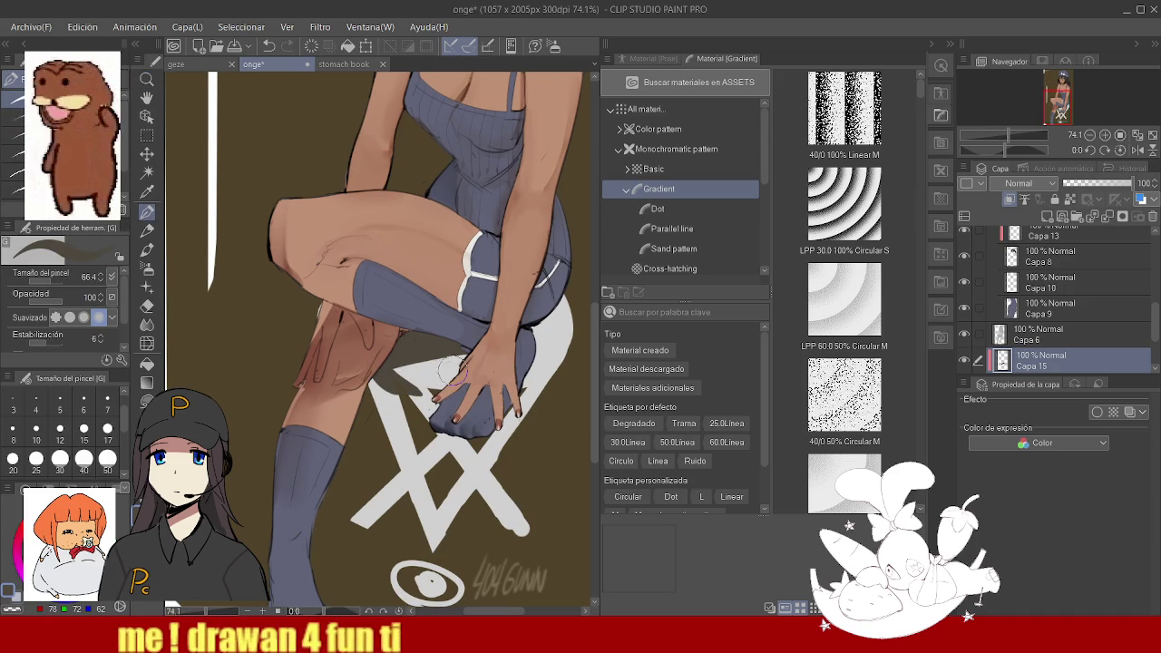
scroll(445, 363, down, 4)
scroll(449, 356, up, 2)
key(j)
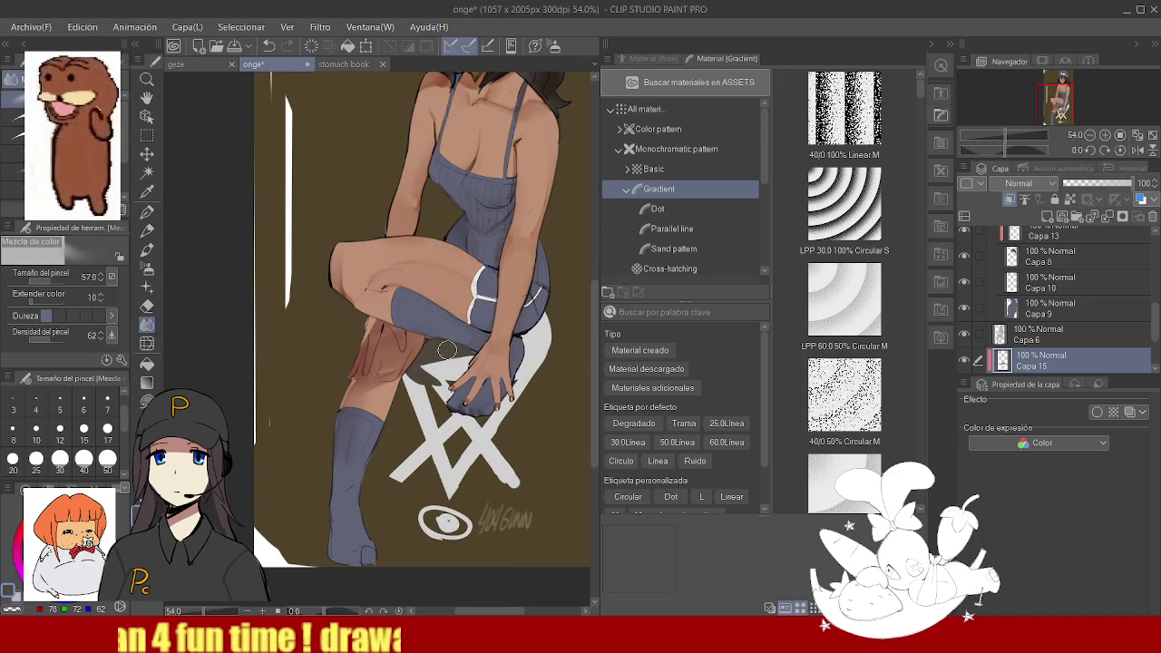
mouse_move(445, 352)
mouse_down()
mouse_move(450, 381)
mouse_move(379, 202)
mouse_up()
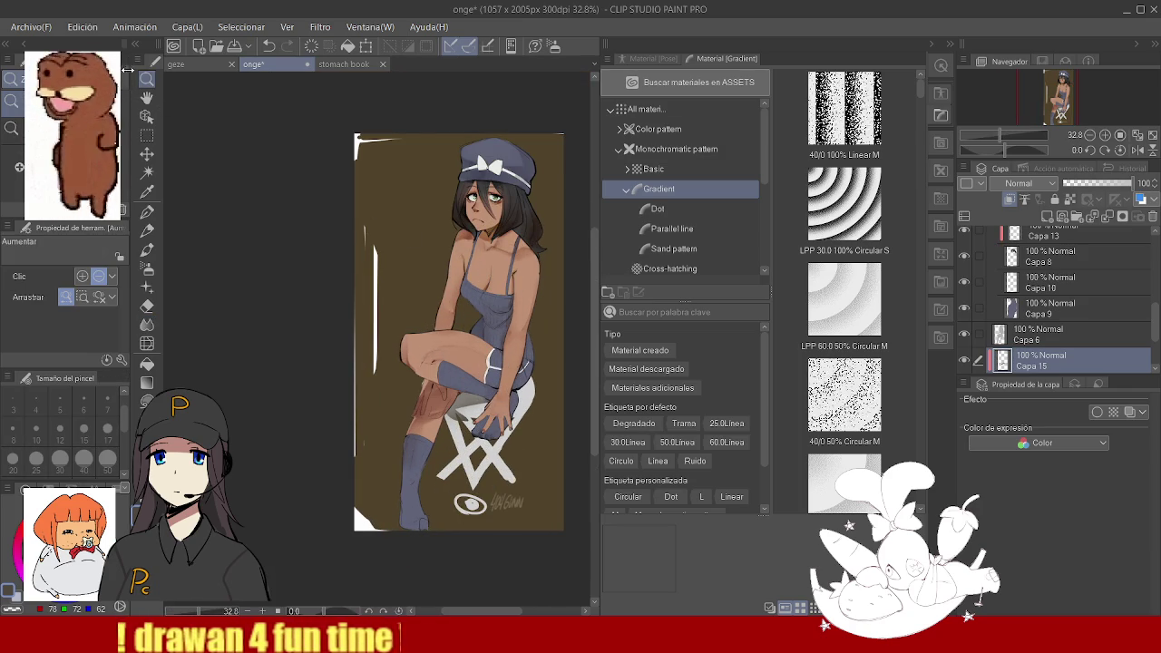
- On Capa 14, erase a thin line down the stool's lower-left leg with an enlarged eraser
click(464, 468)
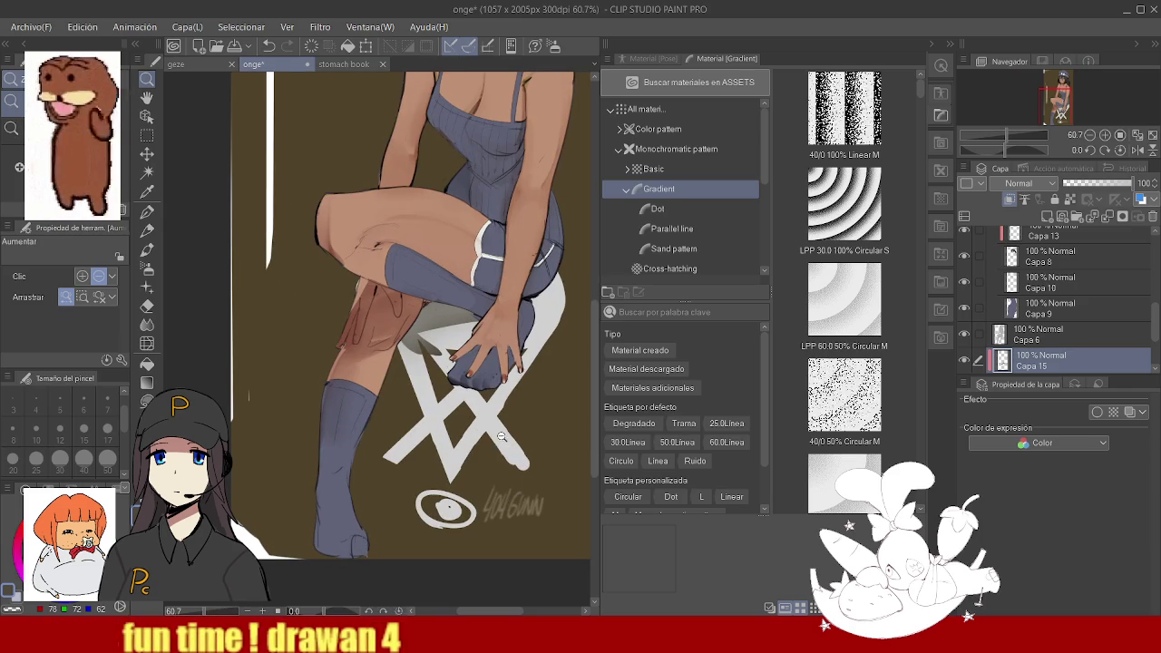
key(e)
drag(517, 461, 481, 426)
drag(461, 388, 519, 463)
key(ctrl+z)
drag(461, 388, 519, 468)
key(ctrl+z)
drag(461, 381, 519, 468)
key(ctrl+z)
drag(461, 381, 519, 475)
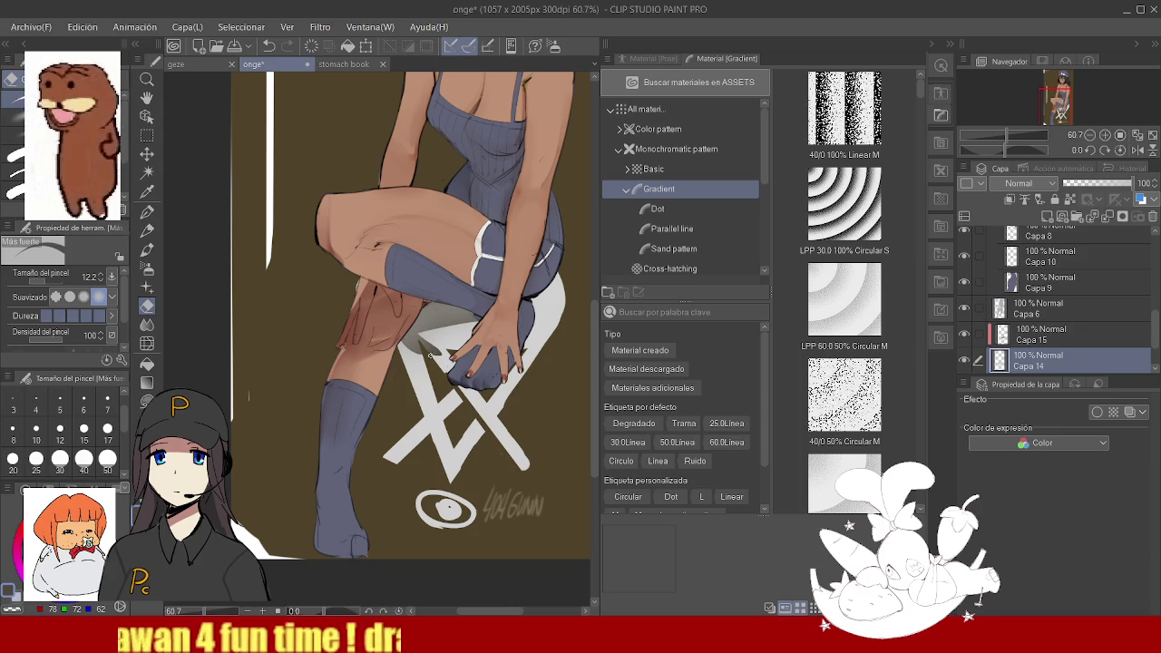
drag(467, 397, 381, 474)
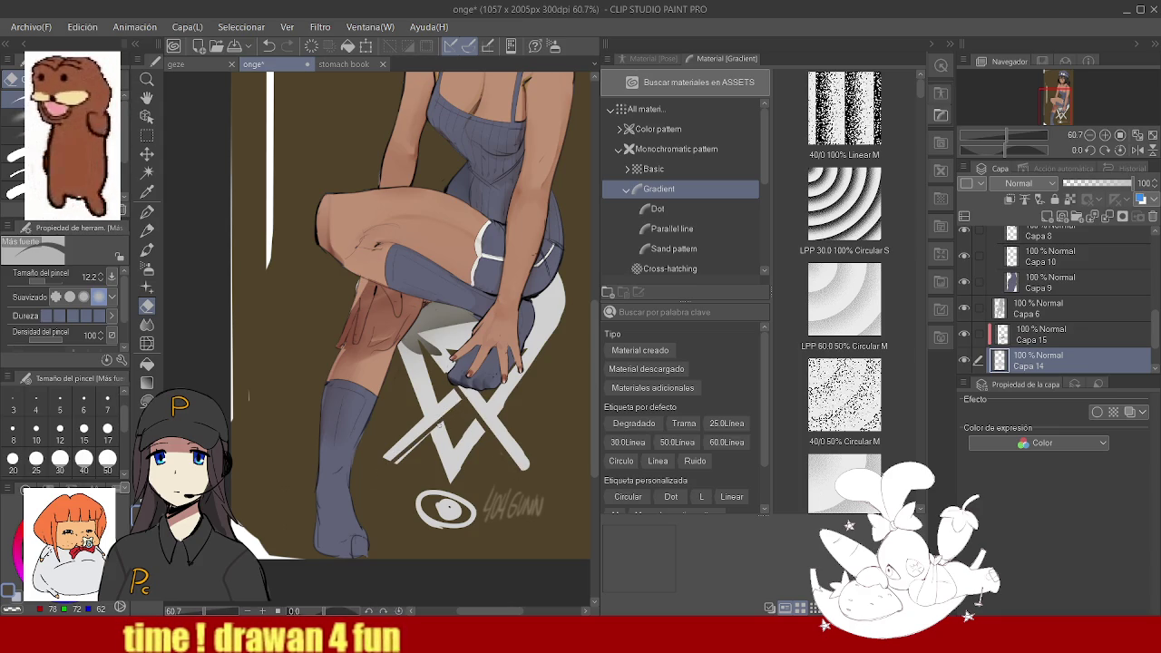
- Zoom out to view the whole seated figure
scroll(548, 311, down, 2)
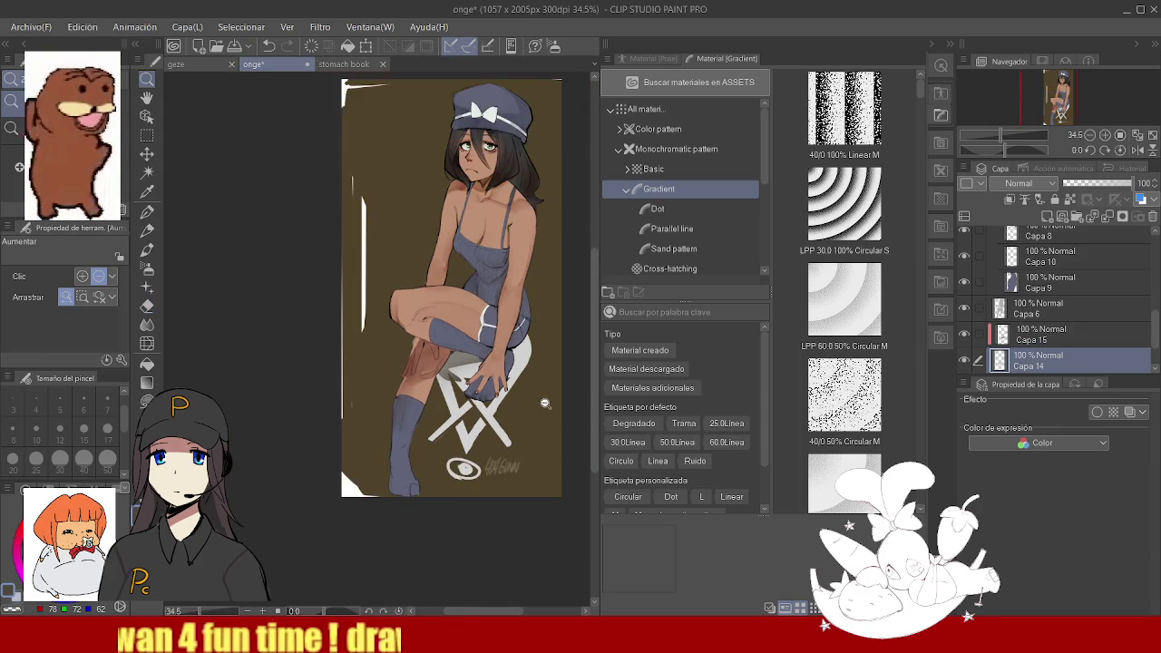
scroll(548, 311, down, 2)
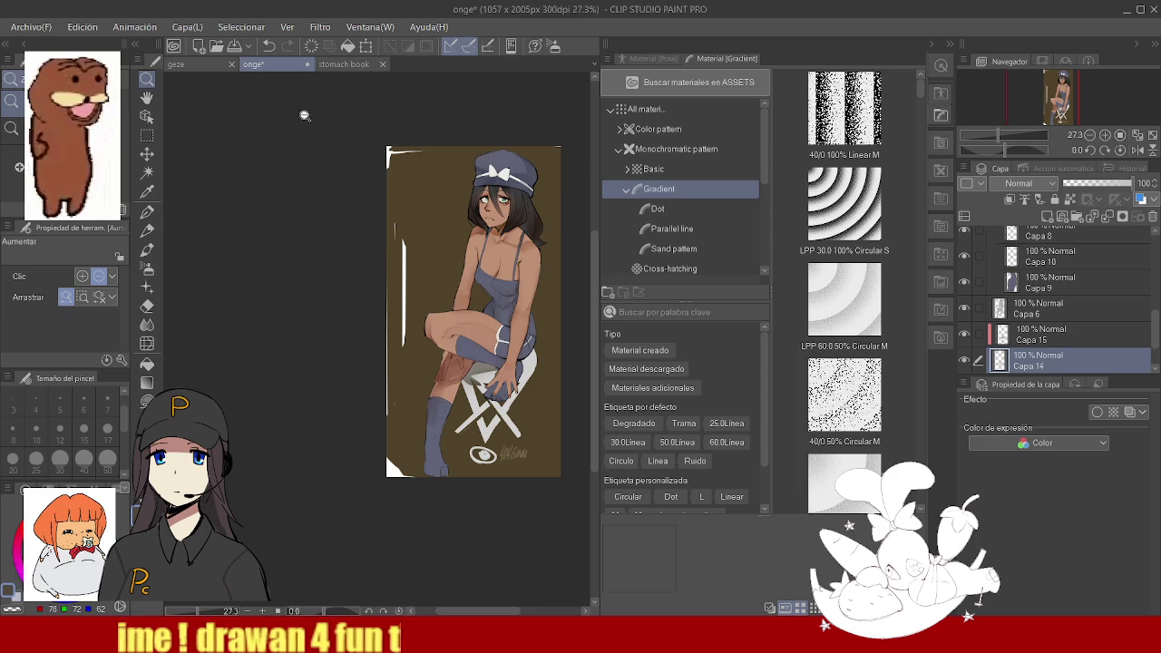
scroll(555, 164, down, 3)
scroll(524, 185, up, 4)
scroll(527, 181, up, 2)
scroll(509, 190, up, 2)
scroll(481, 204, down, 2)
scroll(464, 215, down, 1)
scroll(464, 215, down, 2)
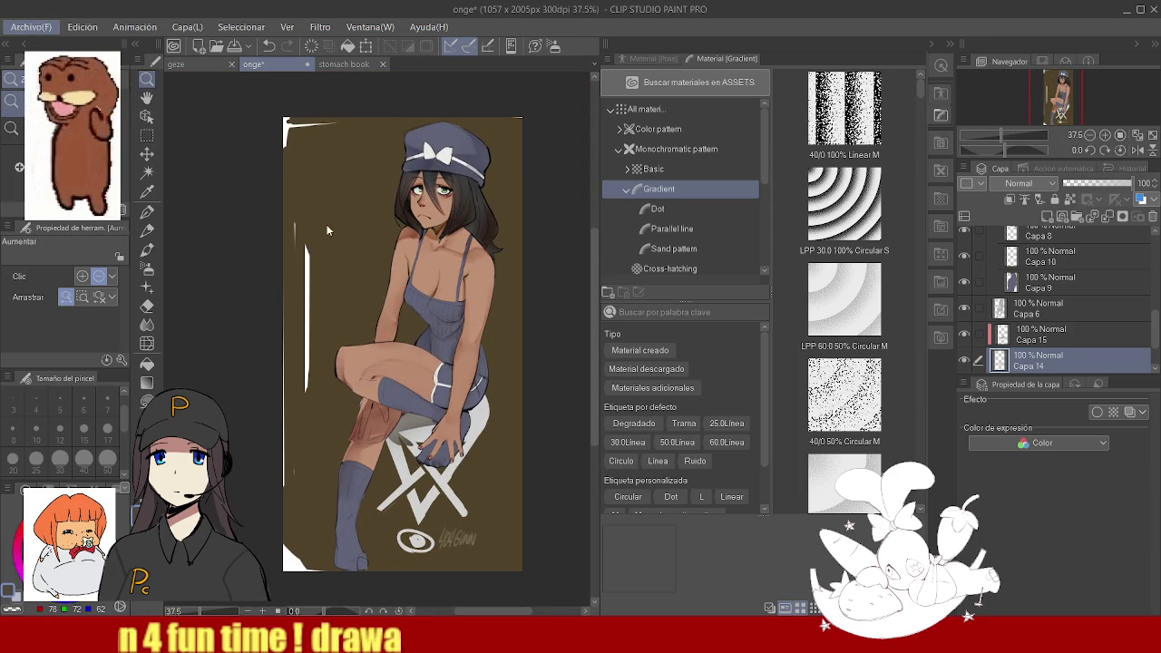
click(334, 247)
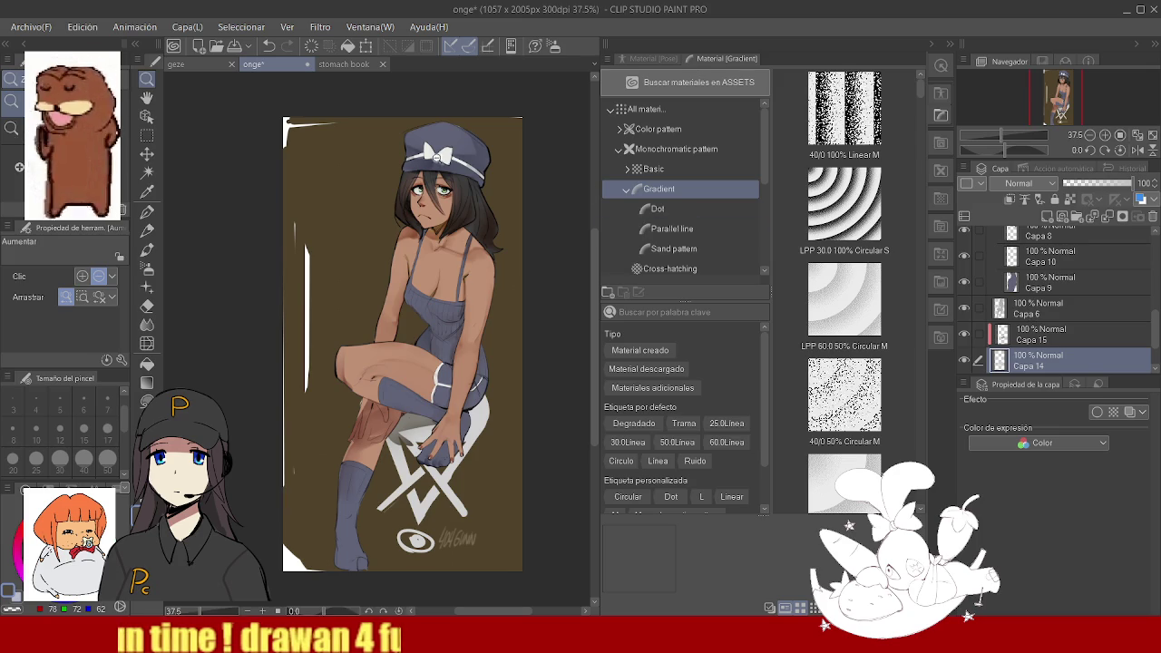
key(ctrl+s)
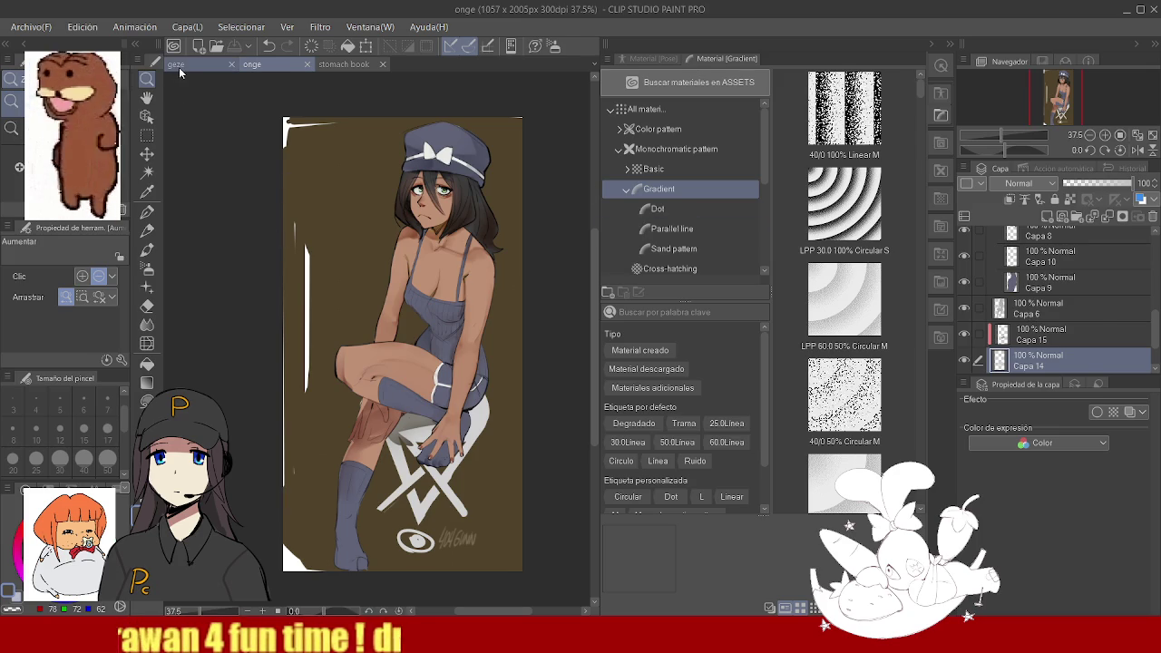
- In the geze document, take the pen in yellow and add a new layer above Capa 10
click(177, 64)
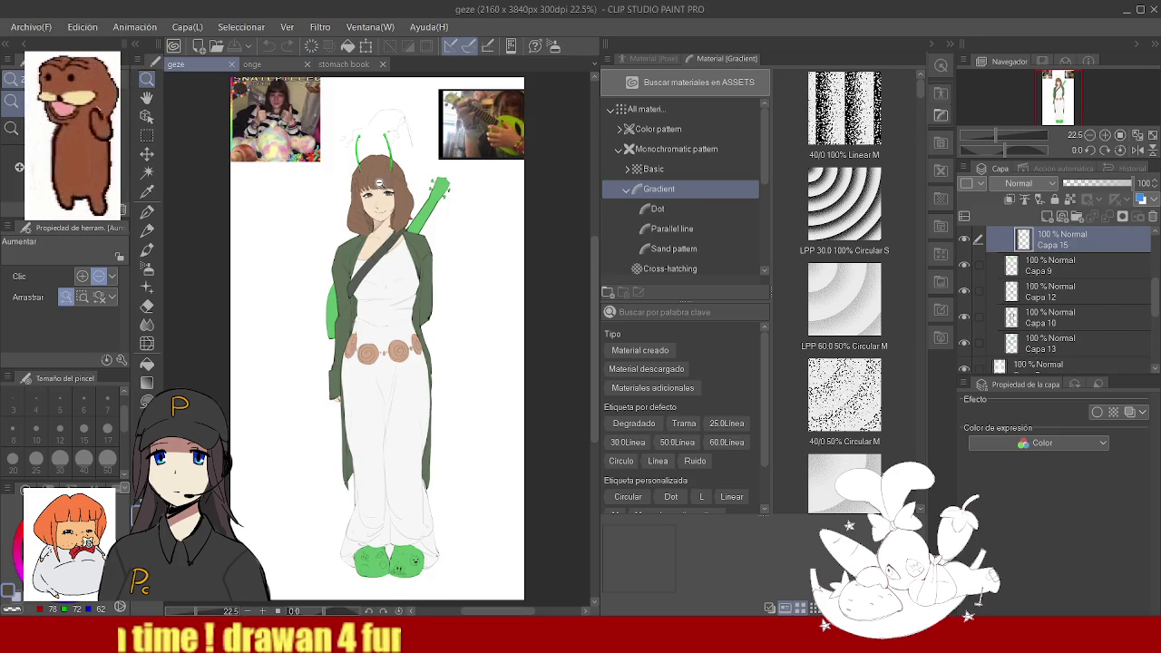
scroll(380, 185, up, 5)
click(1010, 251)
mouse_move(480, 247)
mouse_down()
mouse_move(504, 177)
mouse_move(400, 295)
mouse_move(350, 266)
mouse_move(458, 318)
mouse_move(372, 297)
mouse_up()
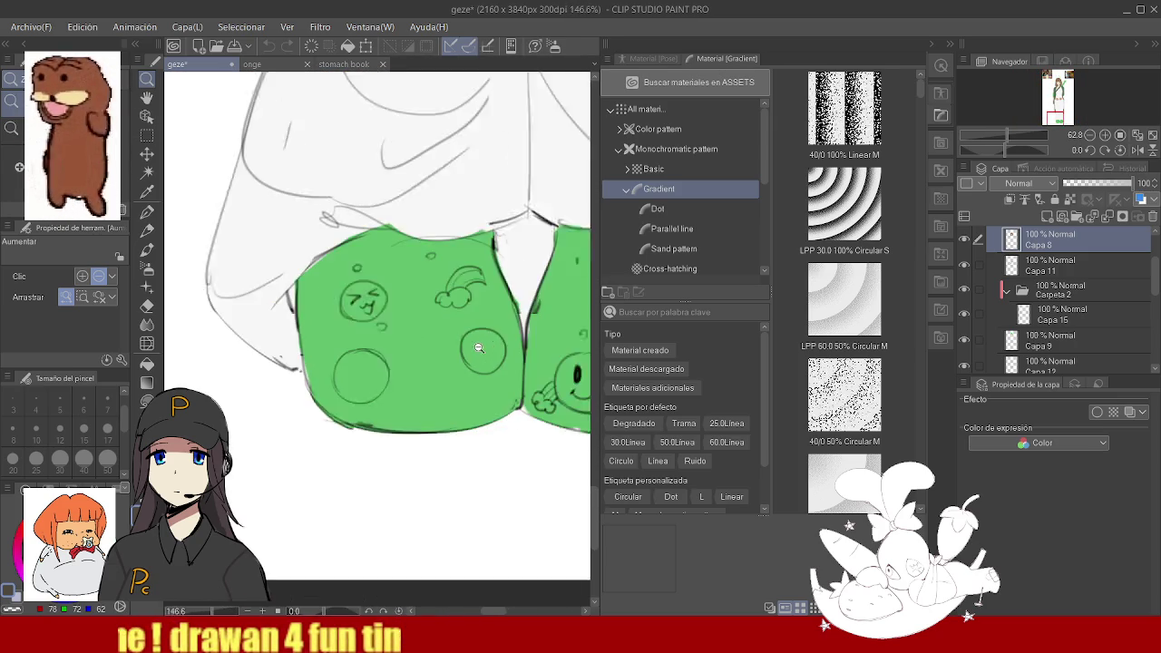
key(p)
key(x)
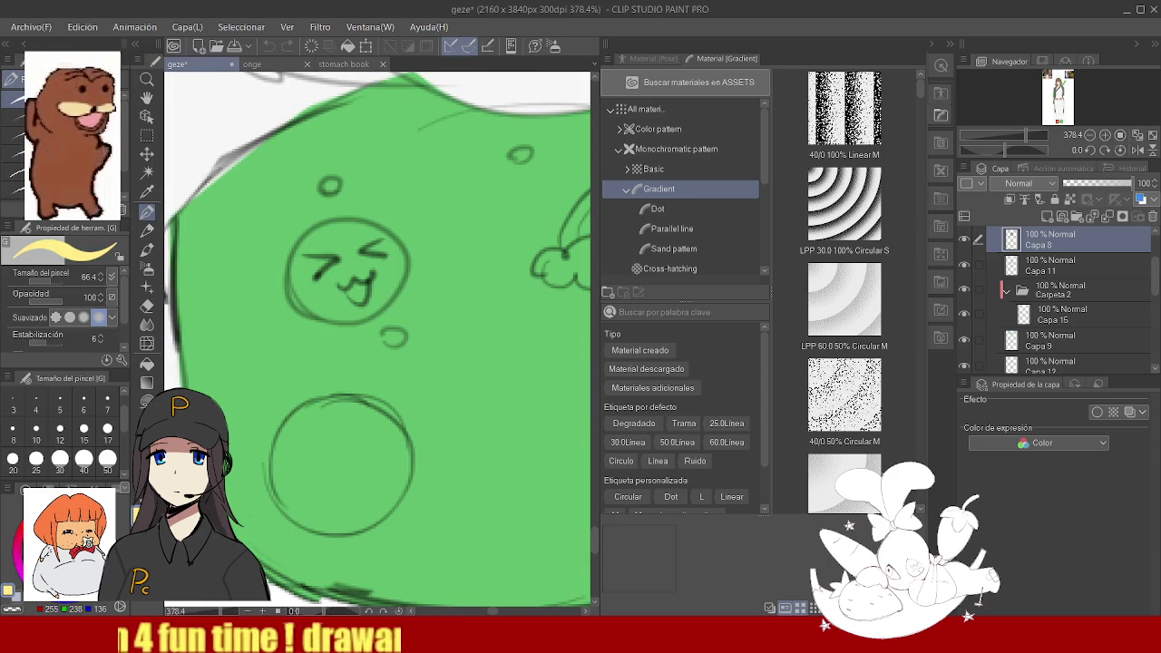
key(ctrl+z)
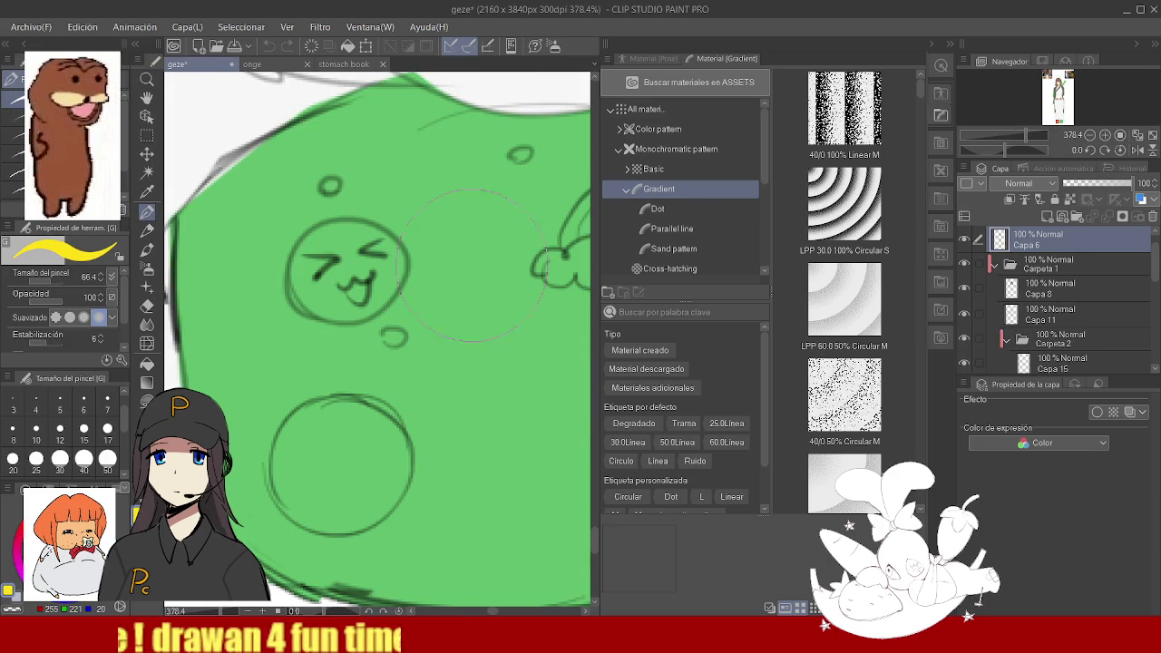
key(ctrl+z)
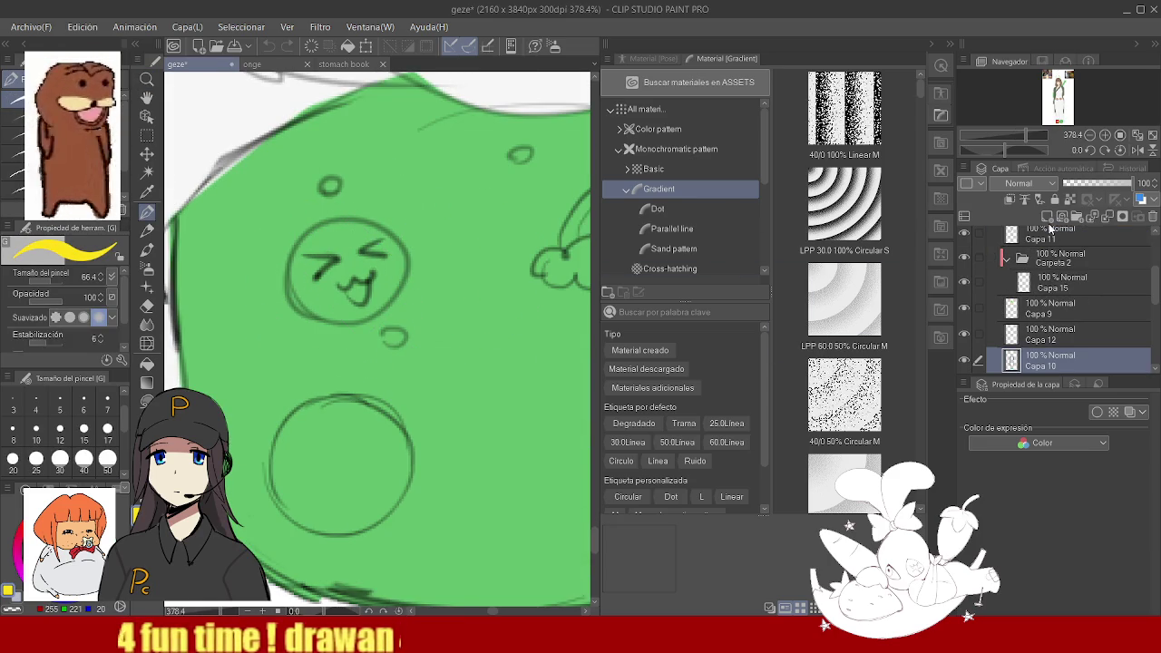
click(1048, 217)
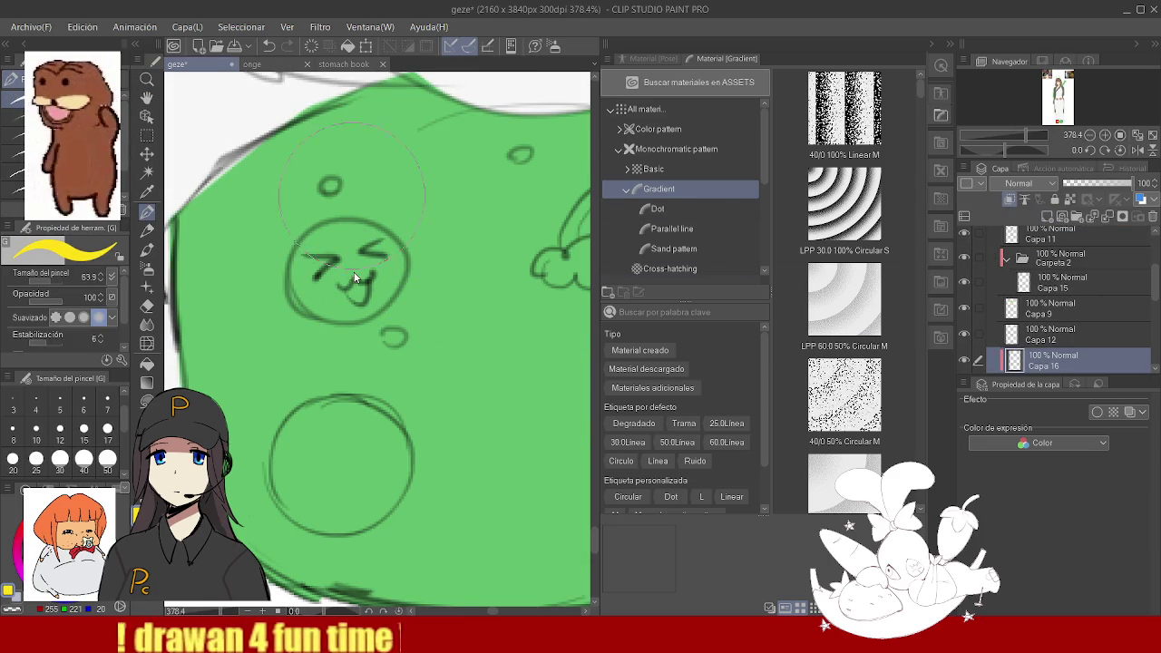
- Fill the slipper's face circle with yellow
drag(345, 259, 323, 262)
key(ctrl+z)
key(ctrl+y)
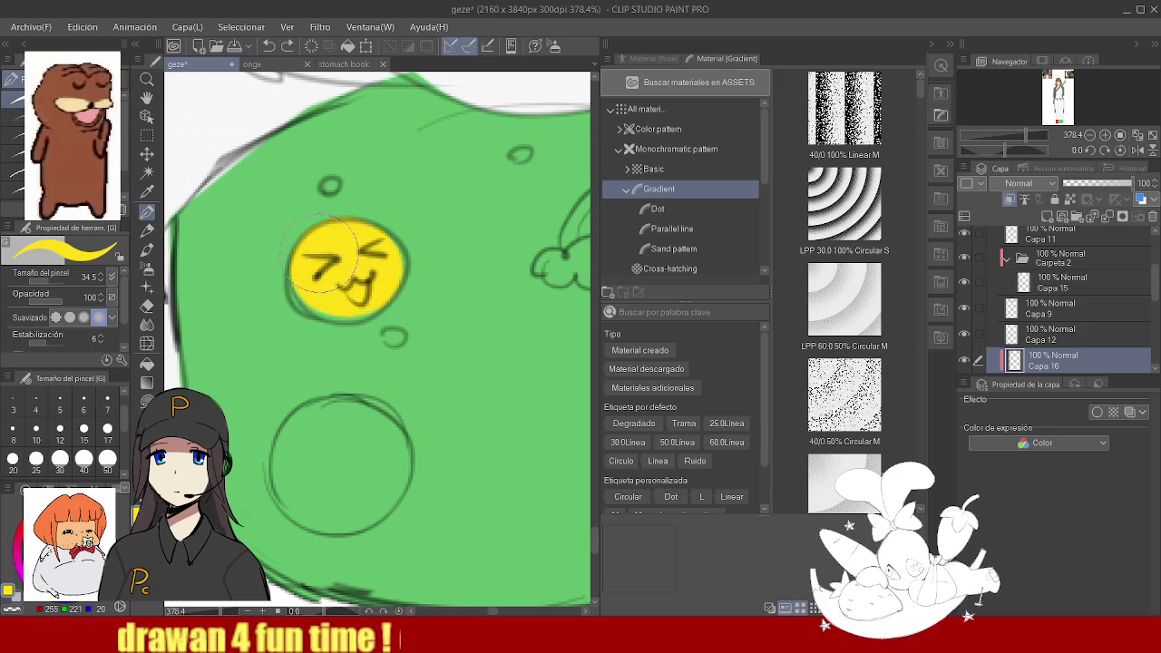
ctrl+alt+click(444, 293)
scroll(422, 273, up, 3)
scroll(421, 274, up, 3)
scroll(422, 274, up, 3)
- Paint white highlights on the small cloud, then bring the other slipper's tongue face into view
key(x)
mouse_move(306, 307)
mouse_down()
mouse_move(400, 313)
mouse_move(372, 327)
mouse_move(410, 305)
mouse_up()
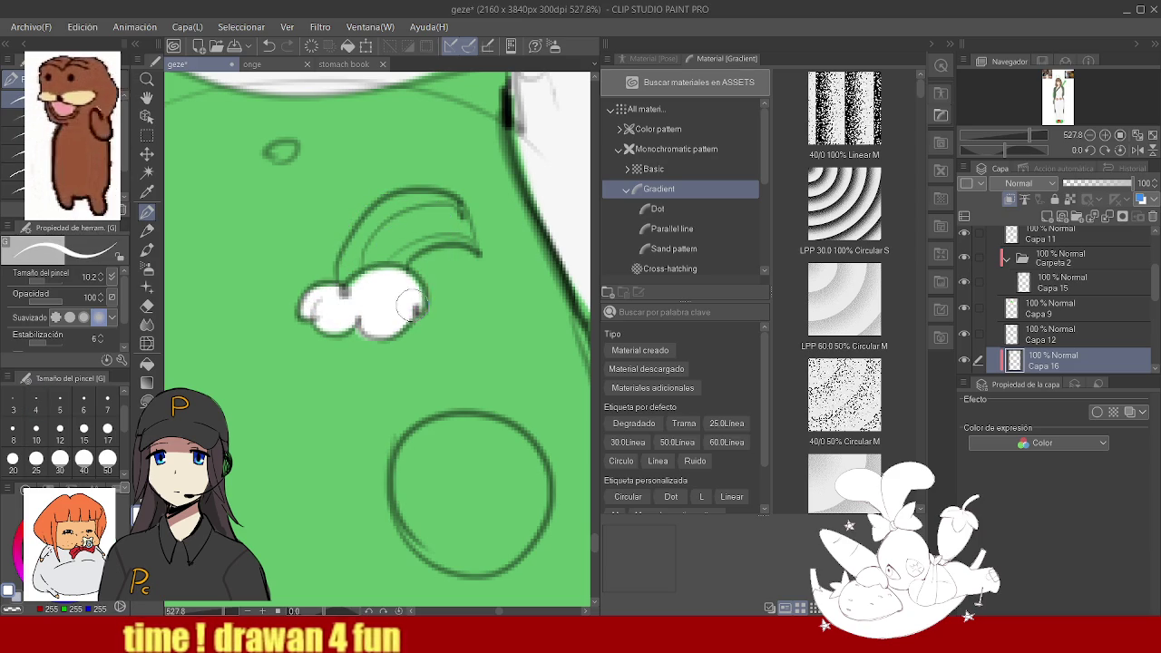
scroll(413, 317, down, 5)
scroll(426, 345, up, 2)
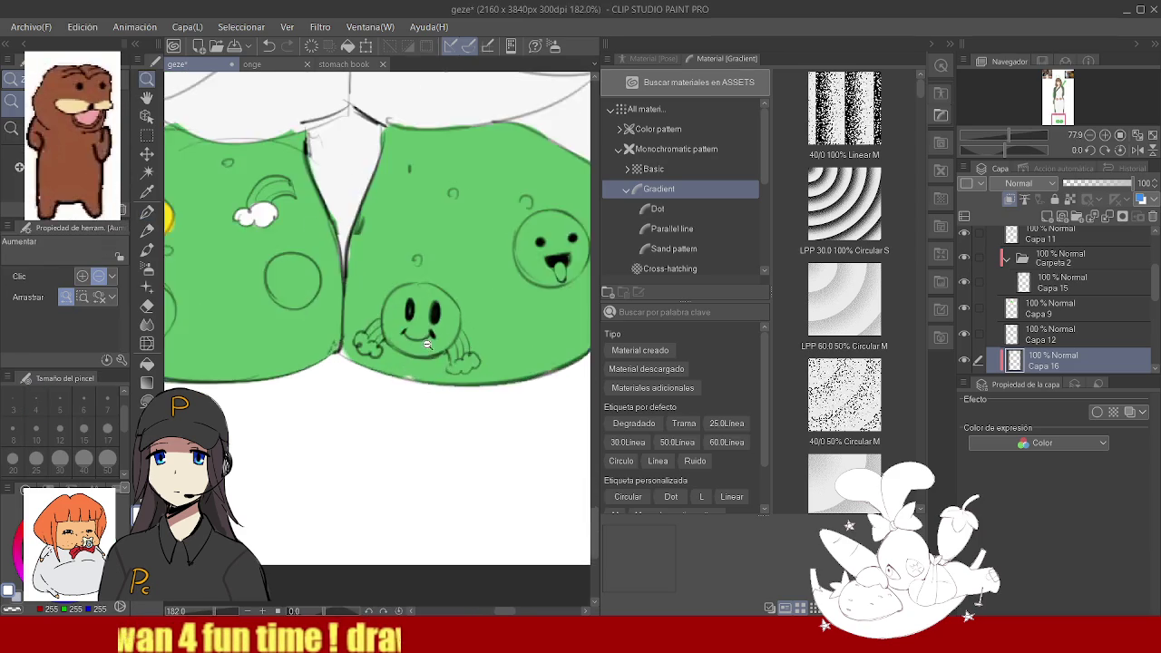
scroll(367, 338, up, 3)
mouse_move(333, 326)
mouse_down()
mouse_move(372, 388)
mouse_move(386, 382)
mouse_move(368, 355)
mouse_move(374, 343)
mouse_move(426, 349)
mouse_move(481, 313)
mouse_up()
scroll(372, 354, down, 3)
scroll(372, 344, up, 4)
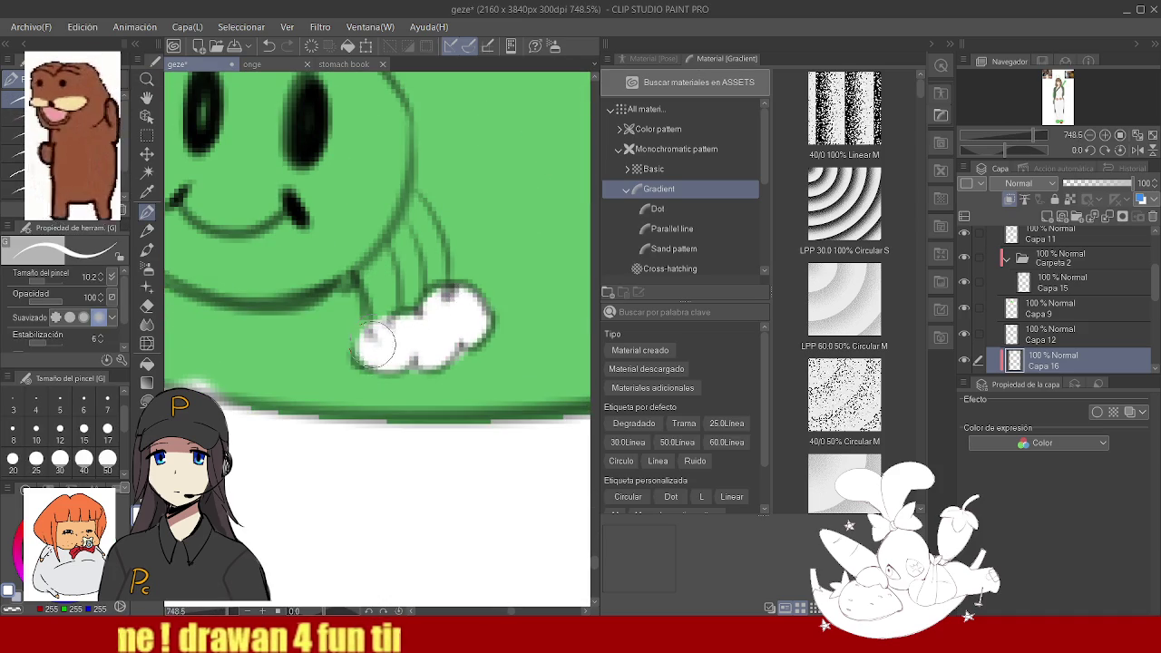
scroll(376, 343, down, 3)
mouse_move(381, 272)
mouse_down()
mouse_move(381, 345)
mouse_move(427, 272)
mouse_move(454, 309)
mouse_move(379, 304)
mouse_move(435, 234)
mouse_move(472, 299)
mouse_move(433, 317)
mouse_up()
scroll(426, 300, up, 2)
key(p)
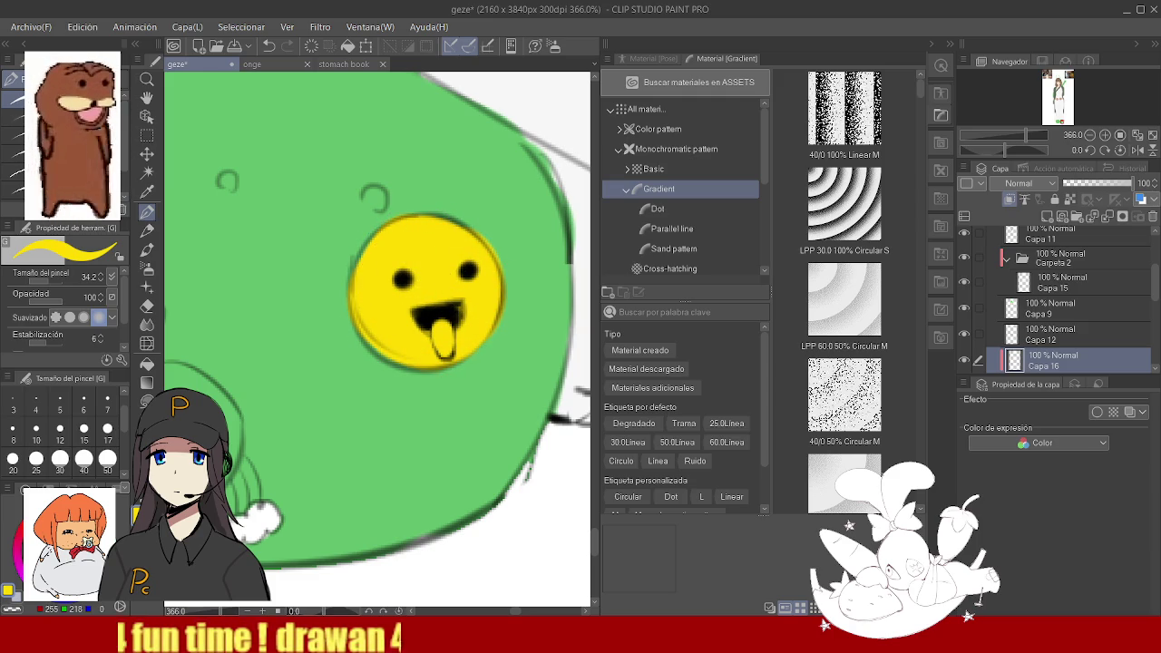
- Paint red tongues on both slipper faces
click(18, 536)
drag(439, 329, 444, 354)
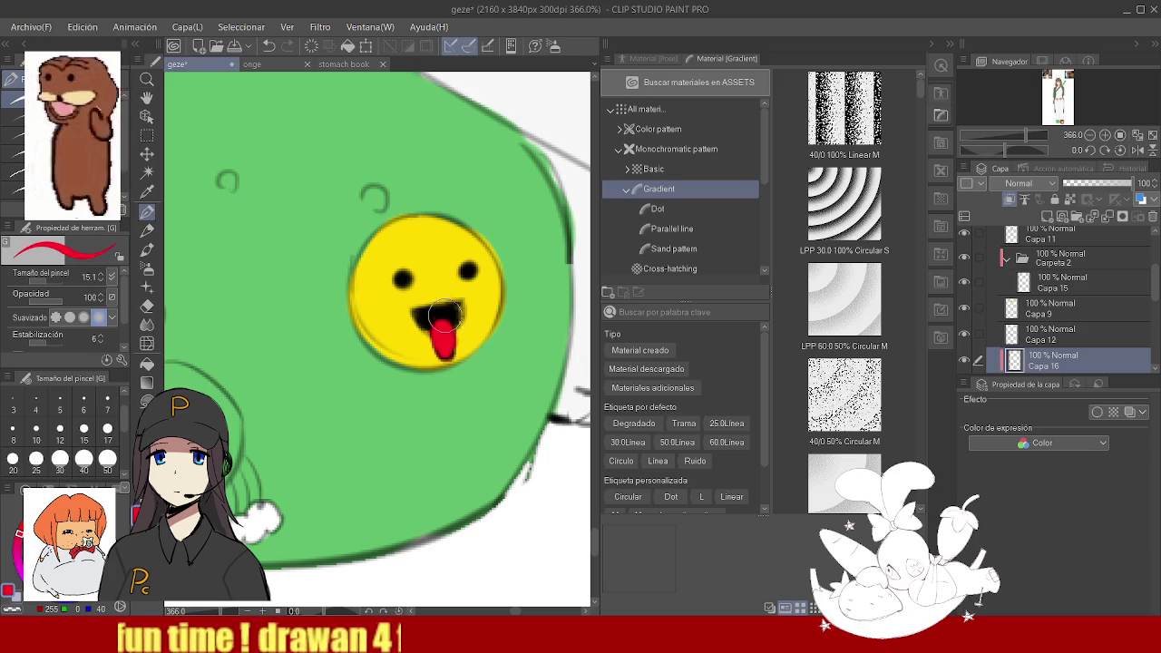
scroll(435, 326, down, 5)
scroll(421, 300, up, 3)
scroll(422, 298, up, 3)
drag(408, 327, 445, 358)
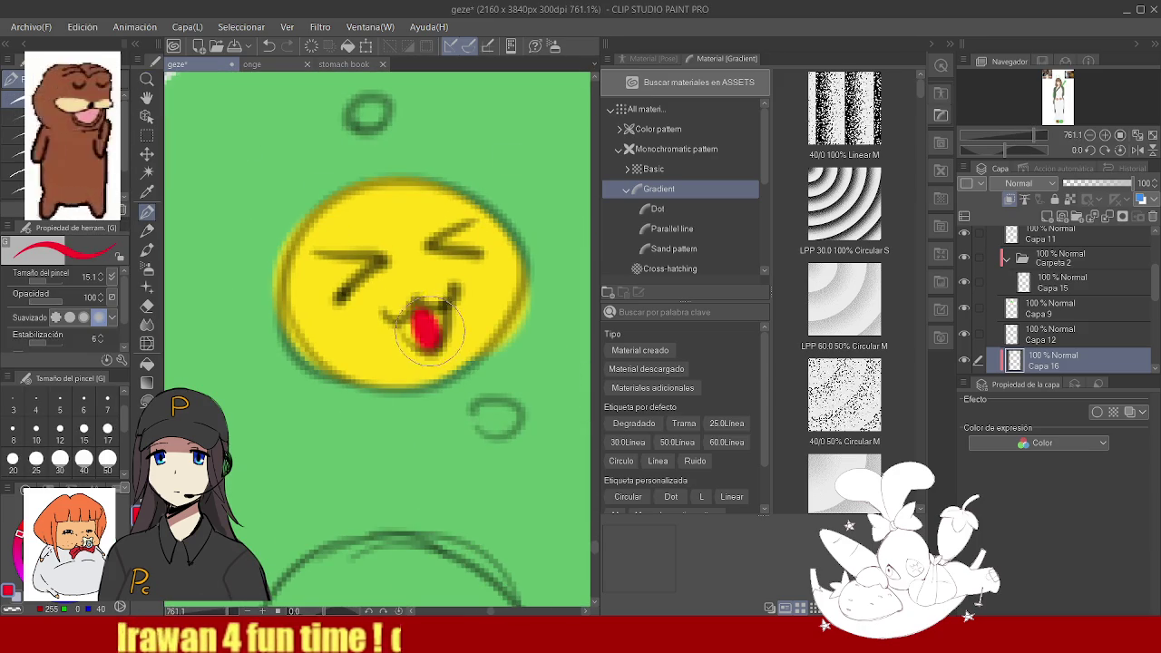
scroll(322, 329, down, 10)
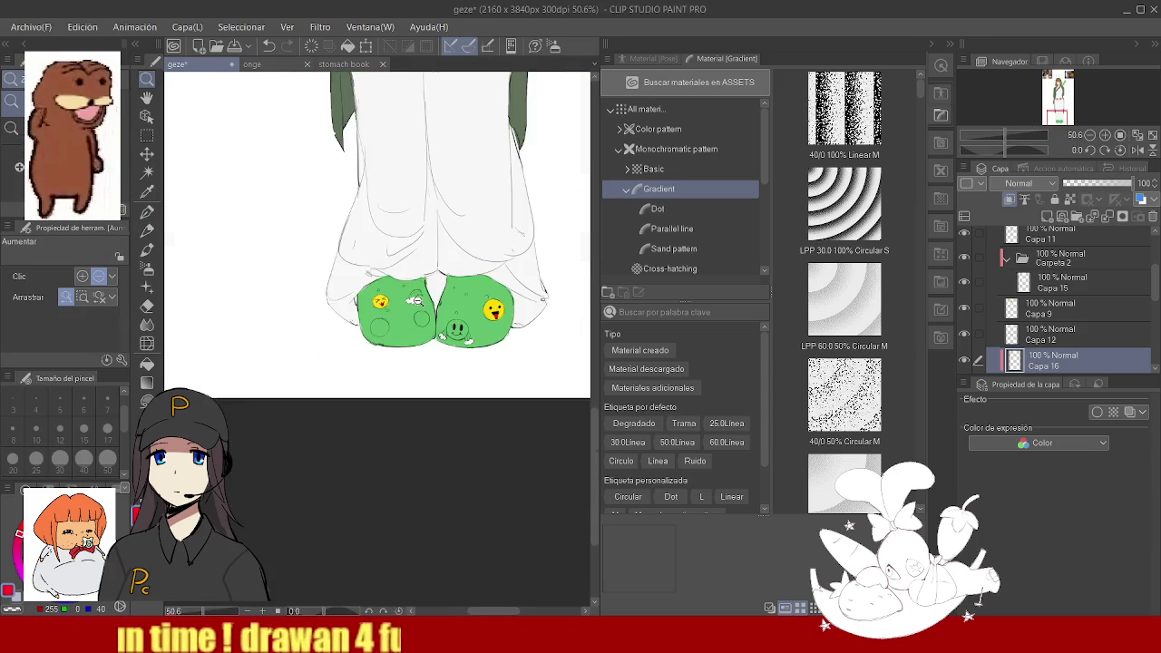
scroll(484, 267, up, 3)
scroll(484, 267, up, 3)
- Colour the rainbow doodle with red, yellow and blue bands over the cloud
key(p)
mouse_move(437, 248)
mouse_down()
mouse_move(450, 252)
mouse_move(385, 311)
mouse_up()
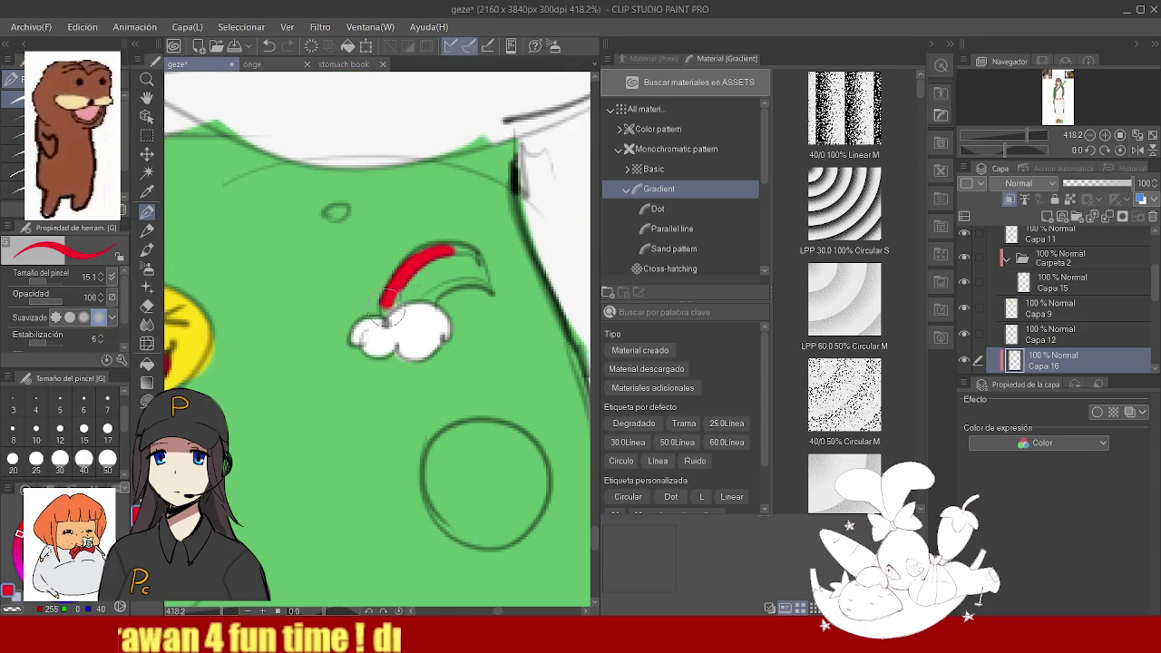
mouse_move(483, 262)
mouse_down()
mouse_move(445, 258)
mouse_move(478, 258)
mouse_move(416, 290)
mouse_up()
key(ctrl+z)
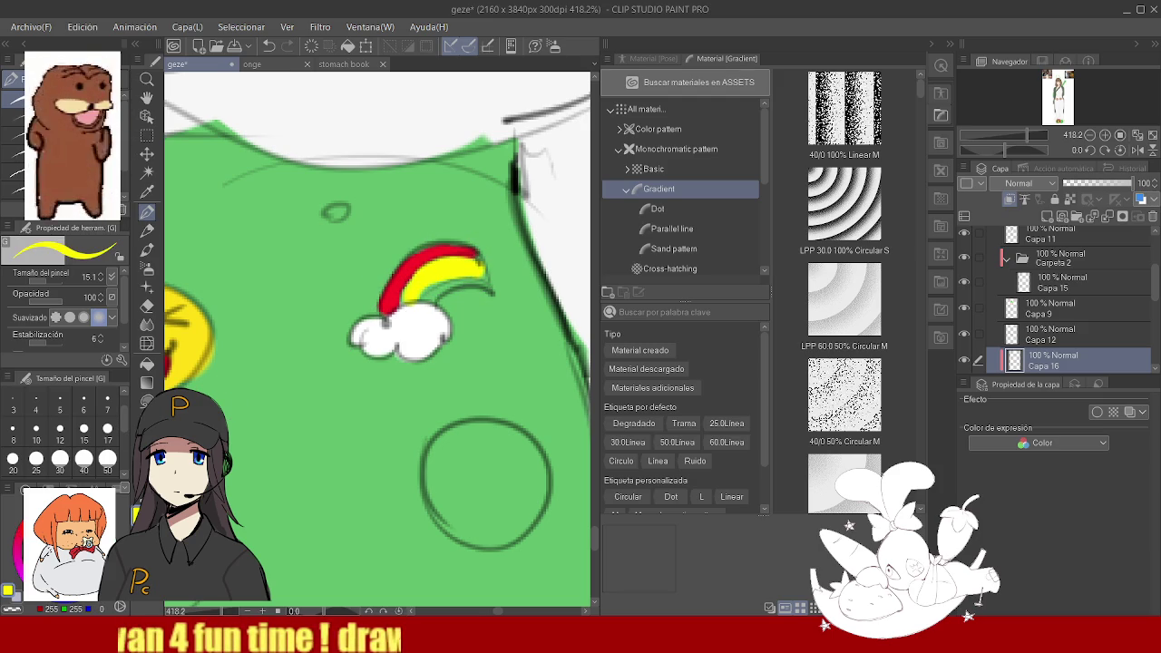
drag(486, 272, 413, 309)
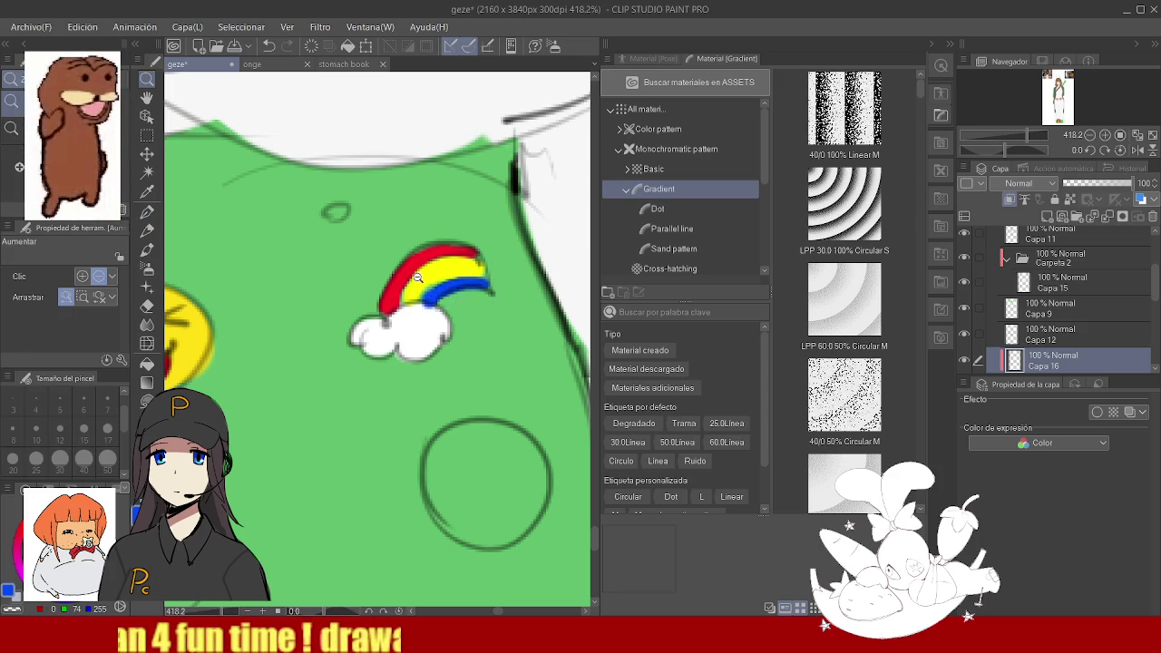
scroll(399, 309, down, 10)
scroll(367, 333, up, 3)
scroll(381, 340, down, 5)
scroll(399, 349, up, 5)
scroll(414, 361, down, 5)
scroll(413, 361, down, 3)
scroll(427, 272, up, 5)
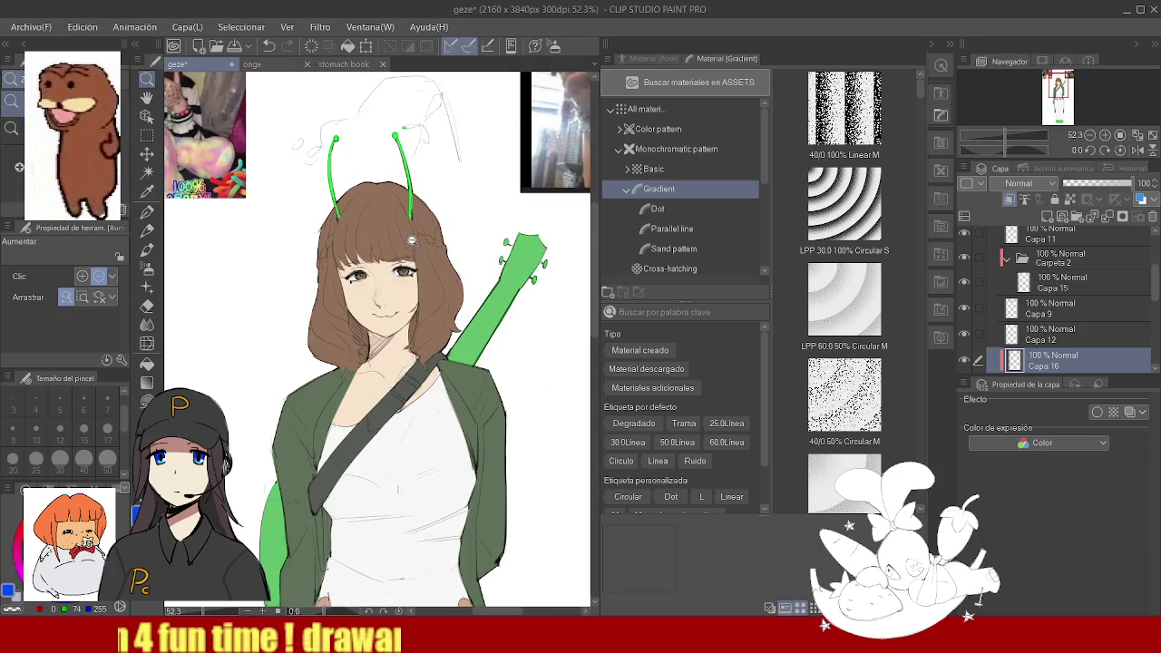
scroll(429, 268, up, 3)
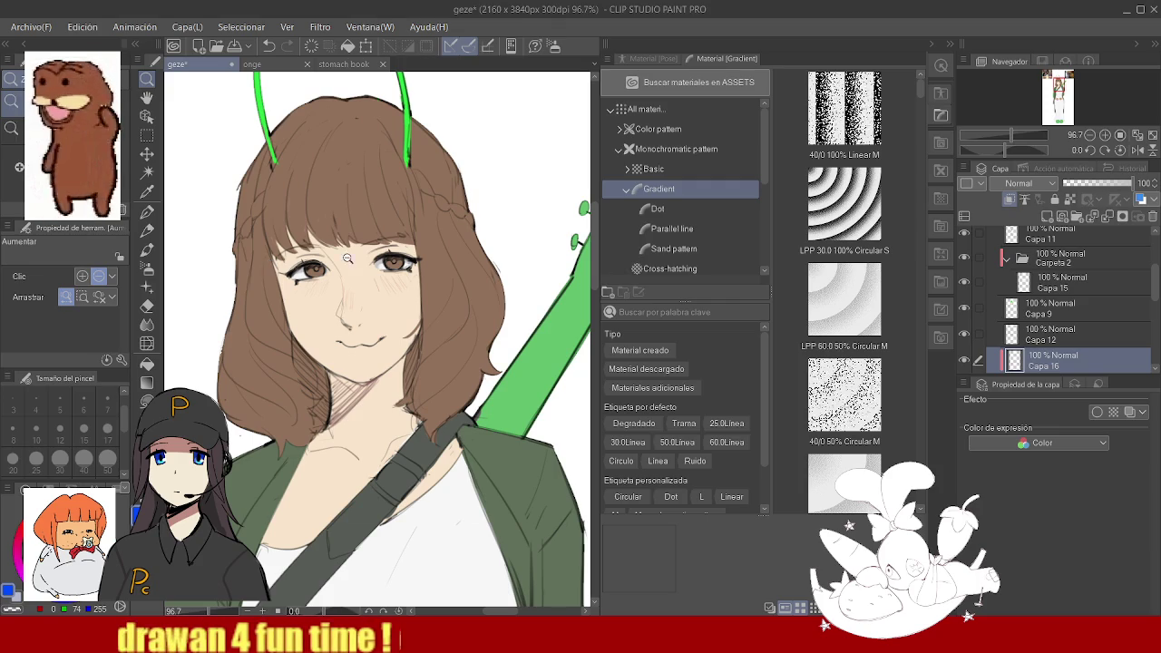
scroll(385, 250, down, 3)
scroll(386, 249, down, 2)
scroll(383, 248, up, 1)
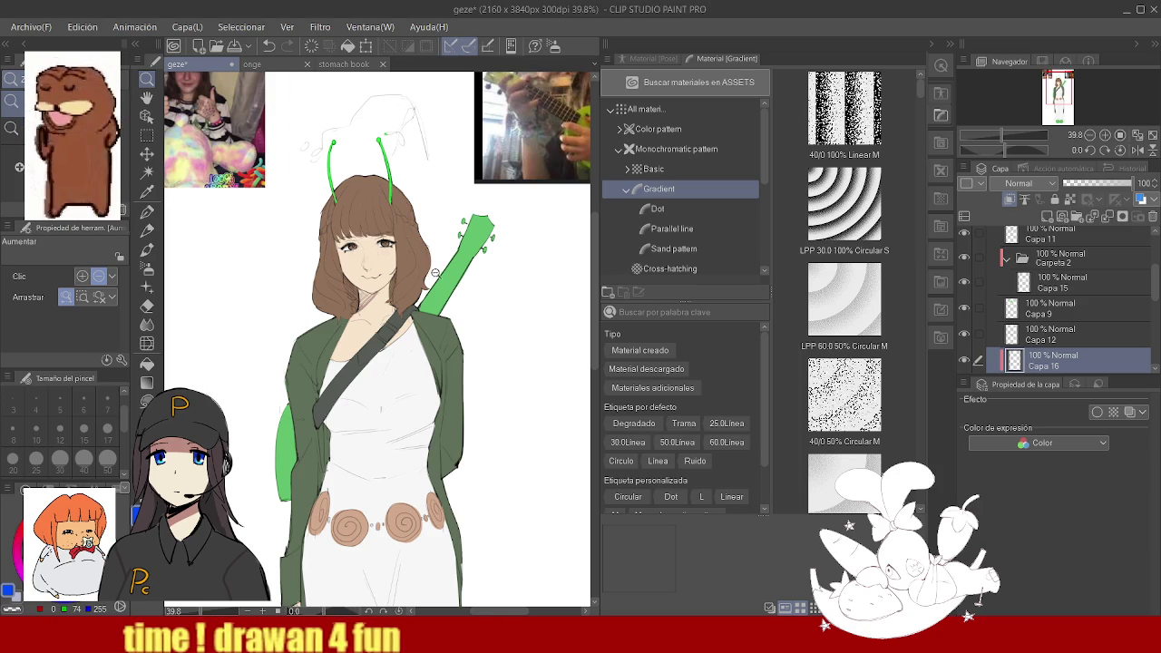
scroll(434, 274, up, 3)
scroll(434, 273, down, 1)
scroll(434, 273, up, 3)
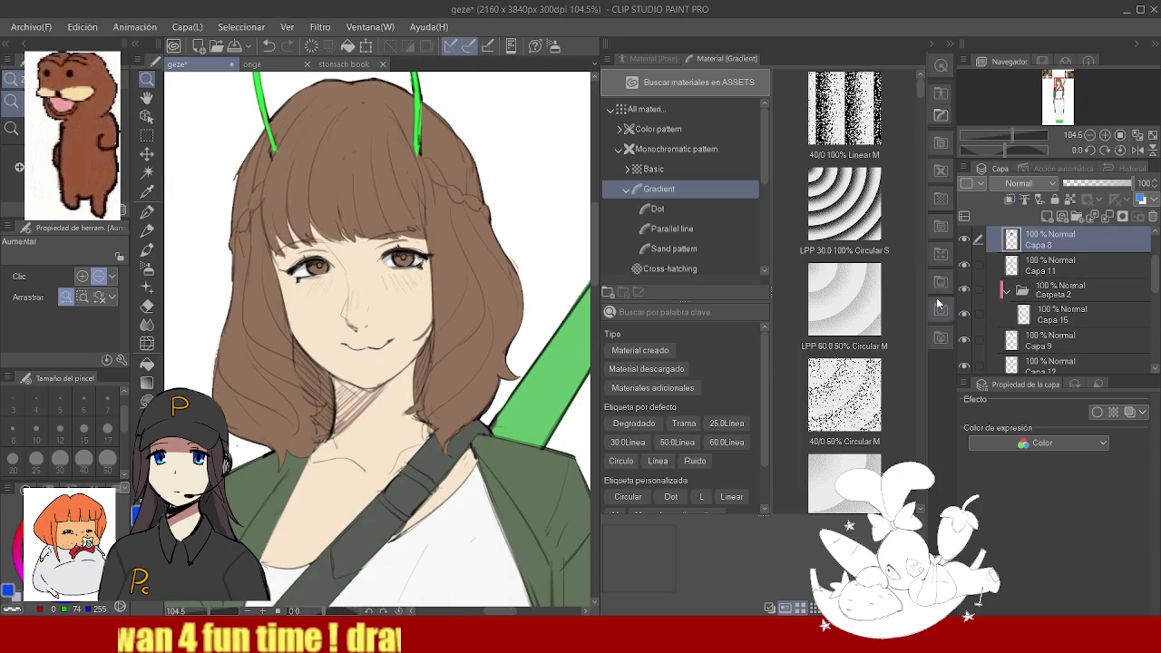
- Add a new folder with layer Capa 17, sample the hair brown and enlarge the brush
click(1049, 217)
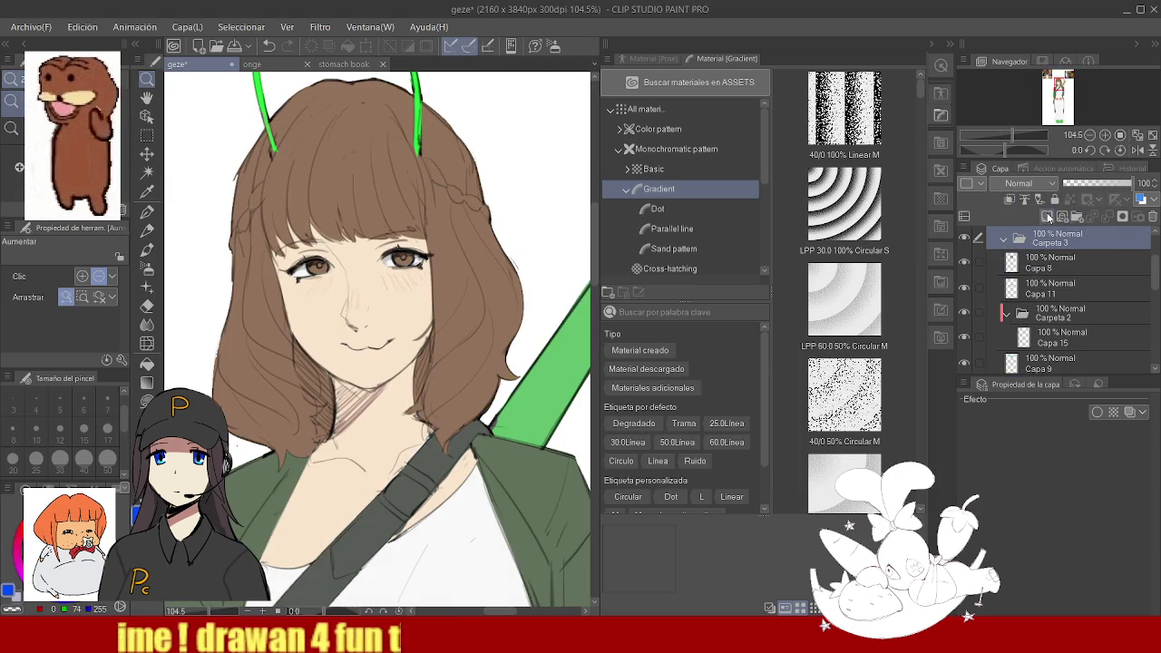
click(1048, 218)
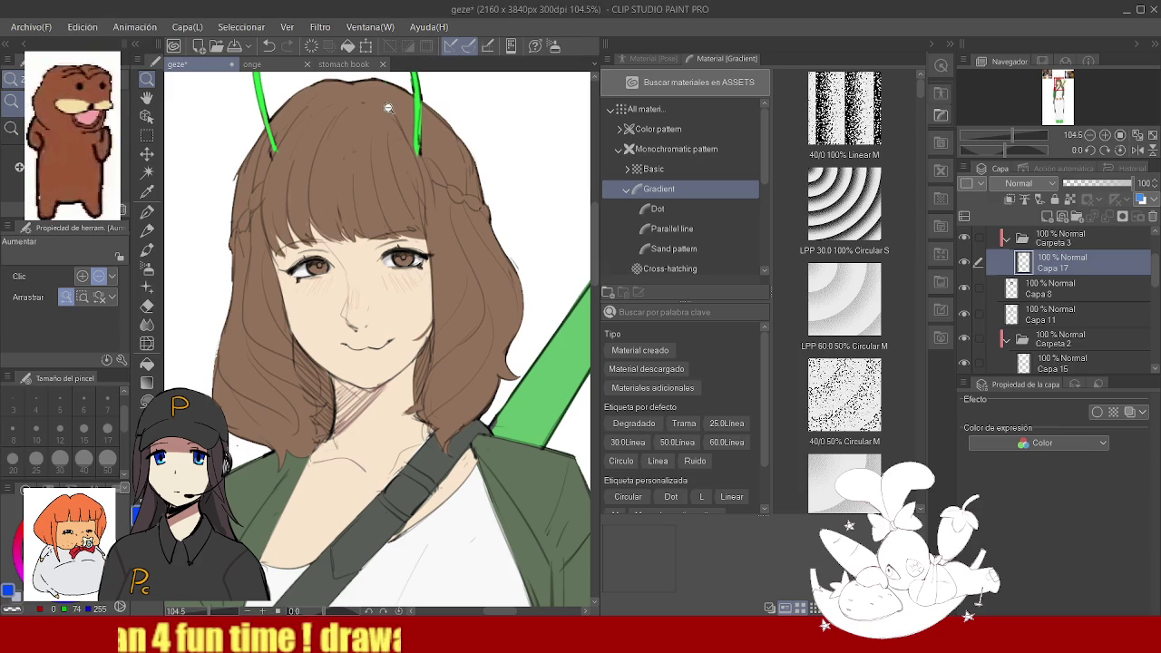
alt+click(458, 261)
mouse_move(425, 283)
mouse_down()
mouse_move(443, 286)
mouse_move(449, 381)
mouse_up()
drag(453, 309, 463, 313)
click(146, 400)
- Lasso-fill darker shadow shapes on the hair by the neck, cheek and right edge
mouse_move(307, 346)
mouse_down()
mouse_move(342, 363)
mouse_move(322, 386)
mouse_up()
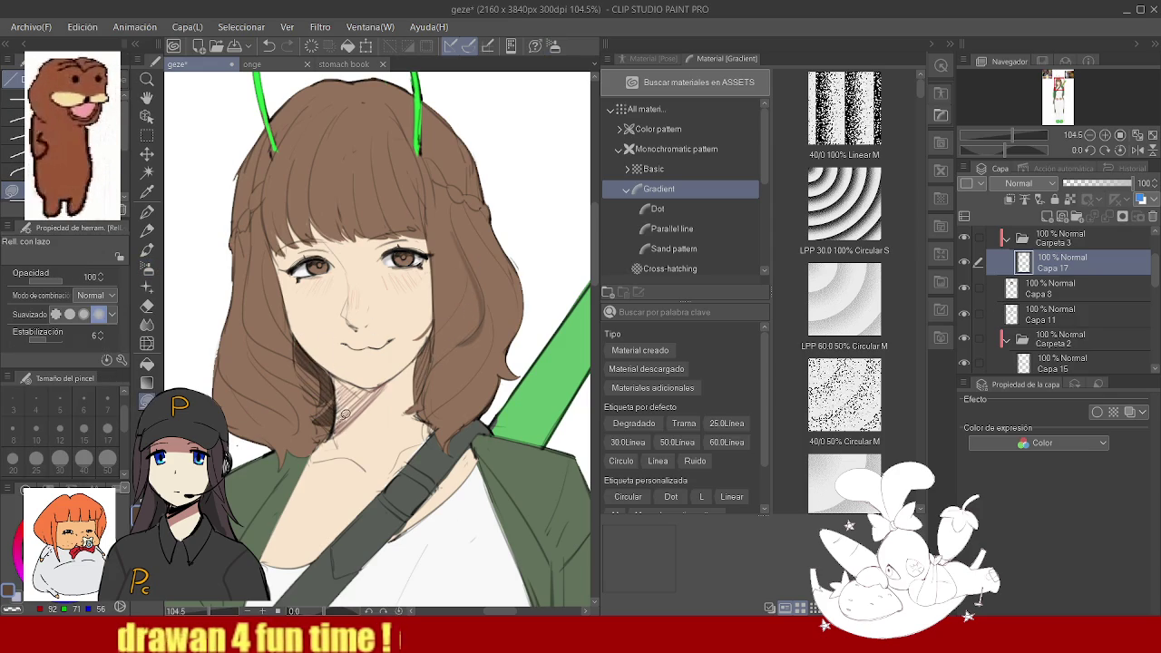
drag(330, 406, 320, 416)
drag(408, 405, 413, 404)
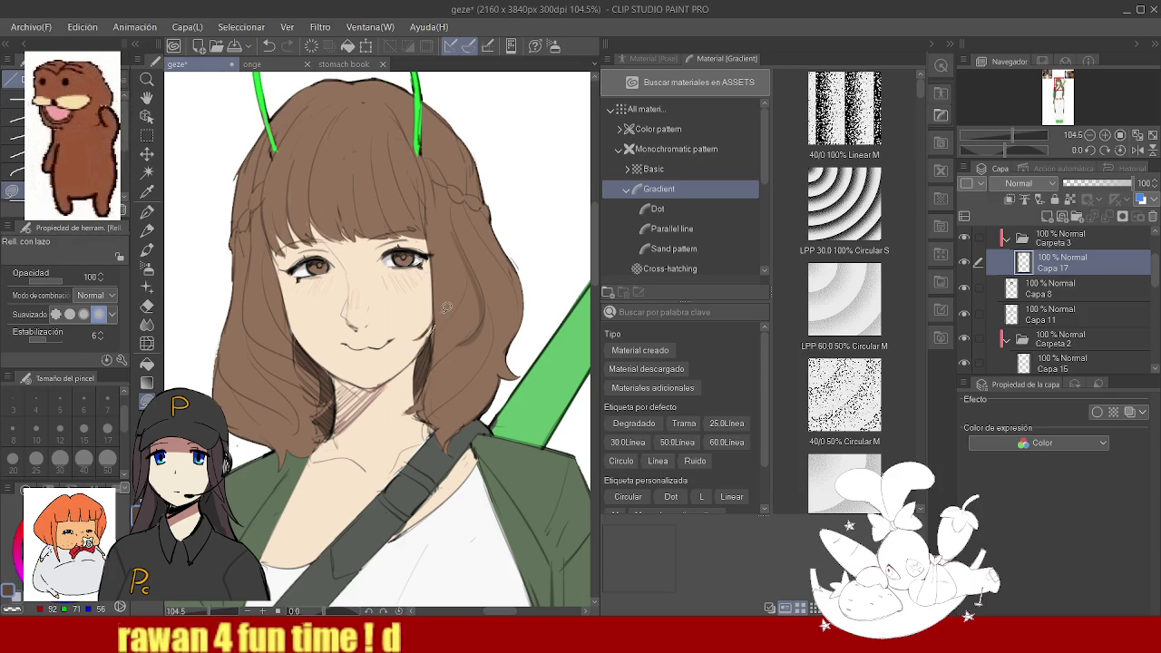
drag(446, 307, 463, 299)
mouse_move(460, 361)
mouse_down()
mouse_move(426, 380)
mouse_move(498, 363)
mouse_up()
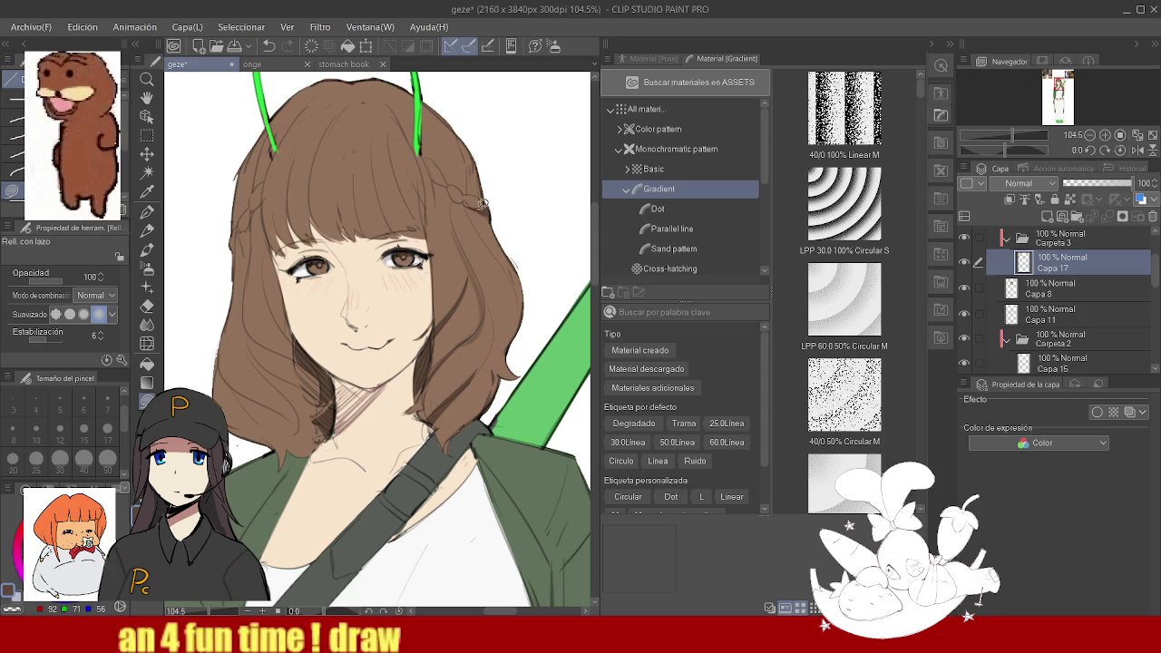
mouse_move(471, 207)
mouse_down()
mouse_move(481, 215)
mouse_move(472, 207)
mouse_up()
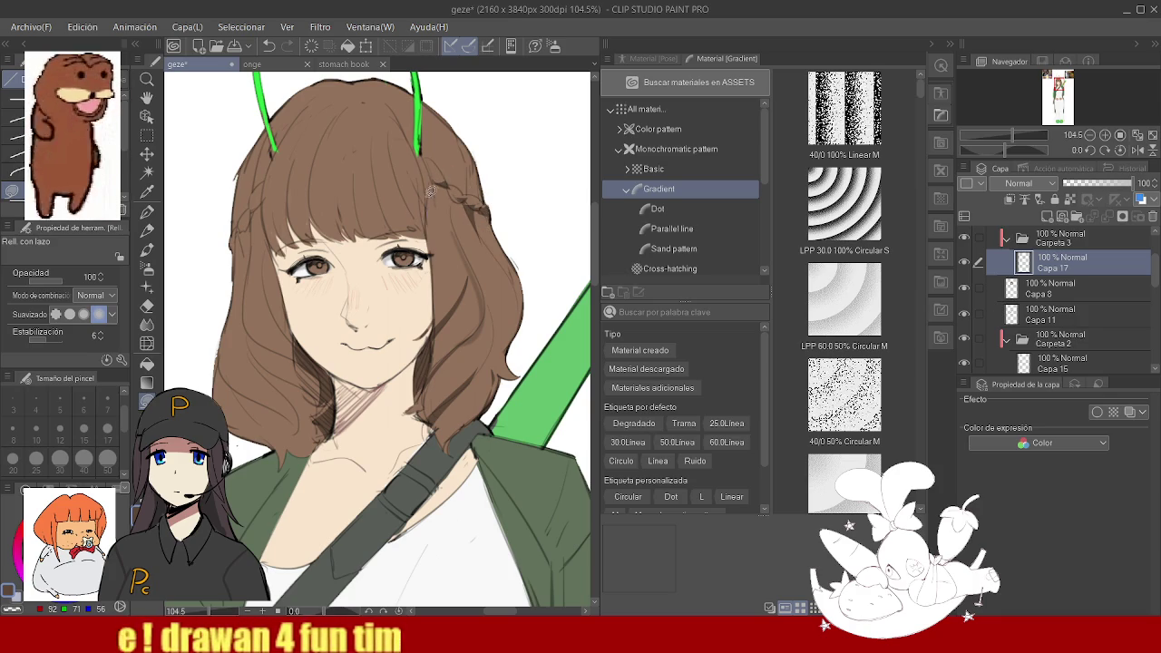
drag(432, 167, 445, 195)
- Zoom in on the face and fill dark patches along the hair's lower edge, undoing the last
key(ctrl+space)
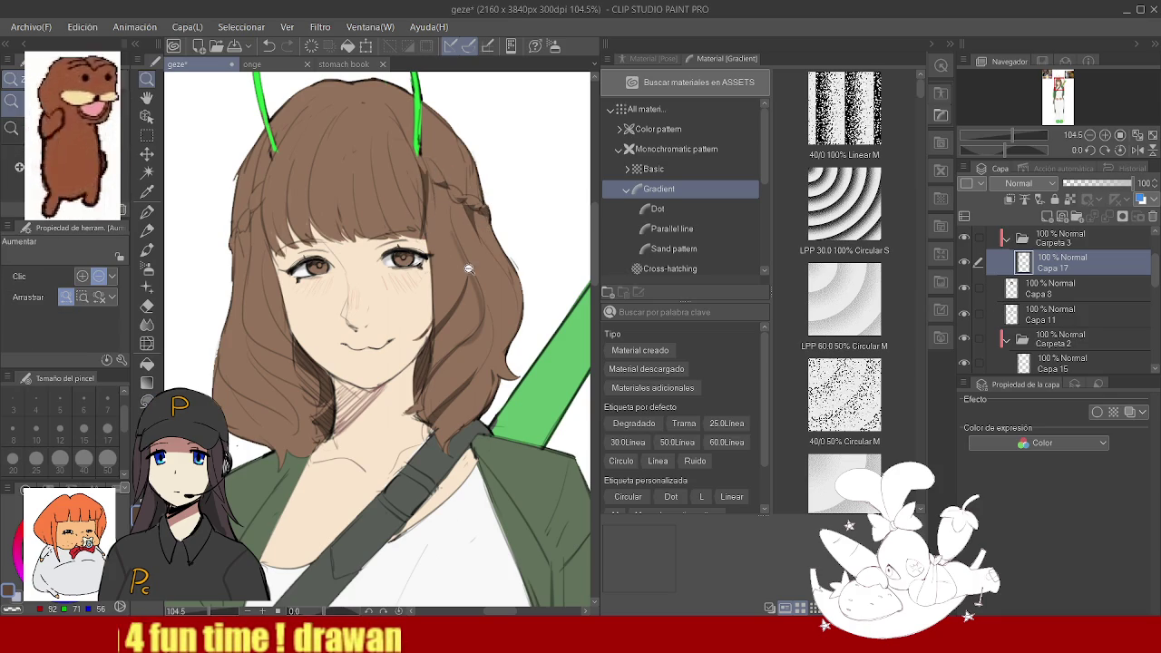
drag(430, 222, 454, 222)
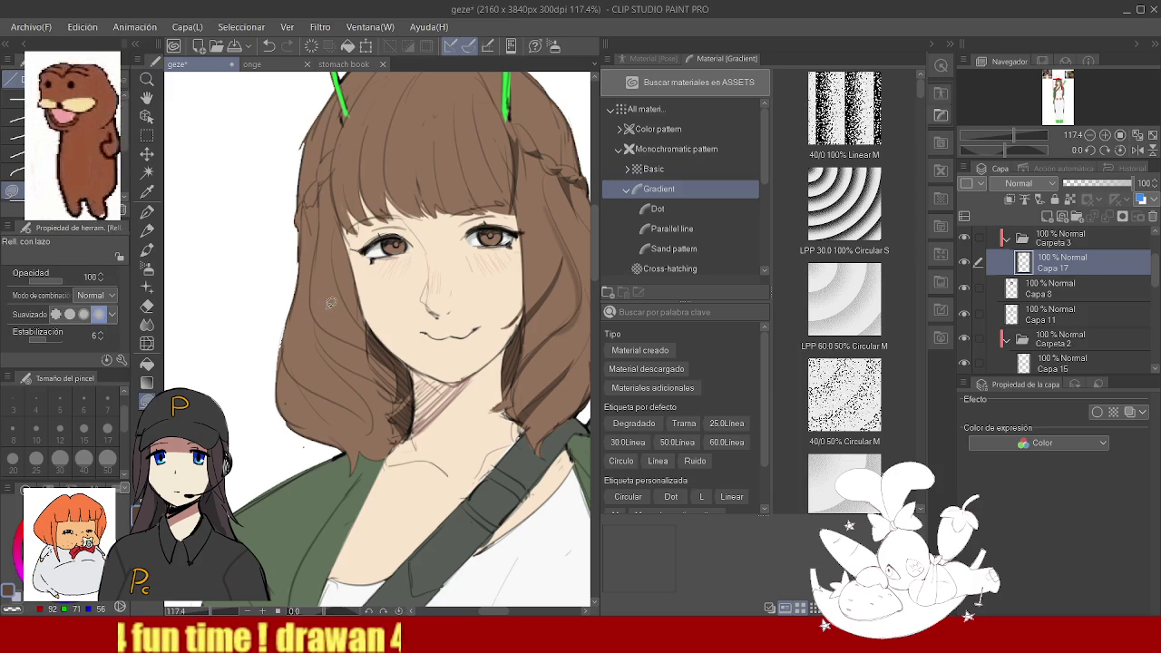
mouse_move(365, 337)
mouse_down()
mouse_move(346, 334)
mouse_move(373, 333)
mouse_move(368, 341)
mouse_up()
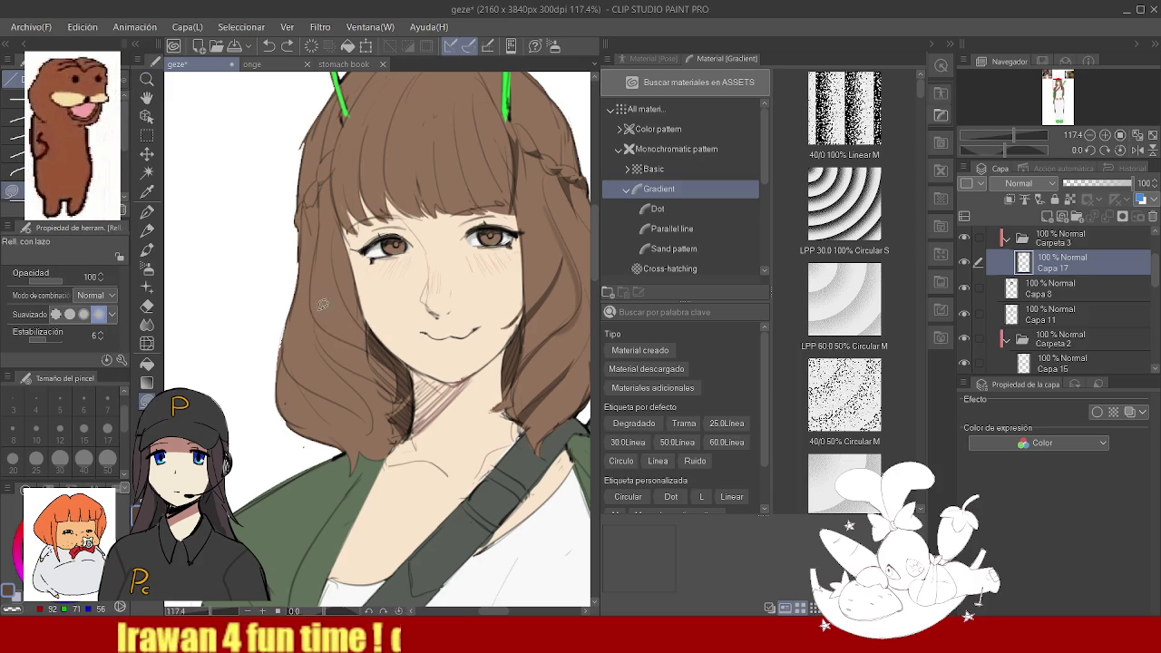
drag(371, 374, 327, 345)
mouse_move(379, 392)
mouse_down()
mouse_move(411, 392)
mouse_move(391, 413)
mouse_move(373, 395)
mouse_move(315, 383)
mouse_up()
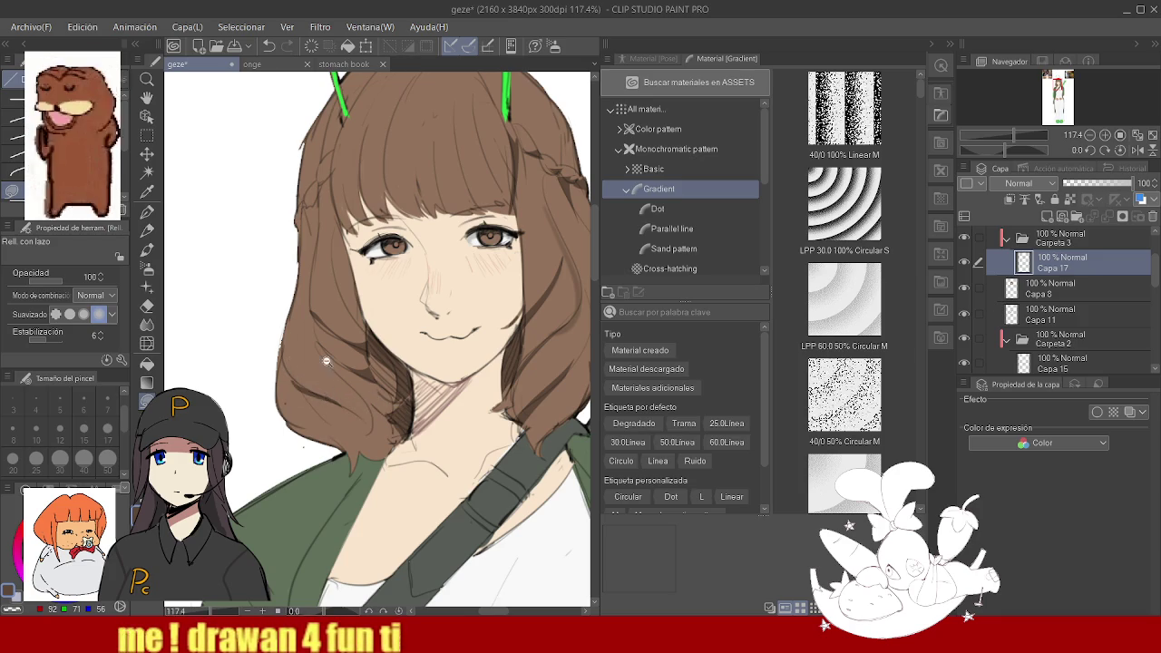
scroll(327, 361, down, 3)
scroll(399, 322, up, 3)
scroll(399, 323, up, 2)
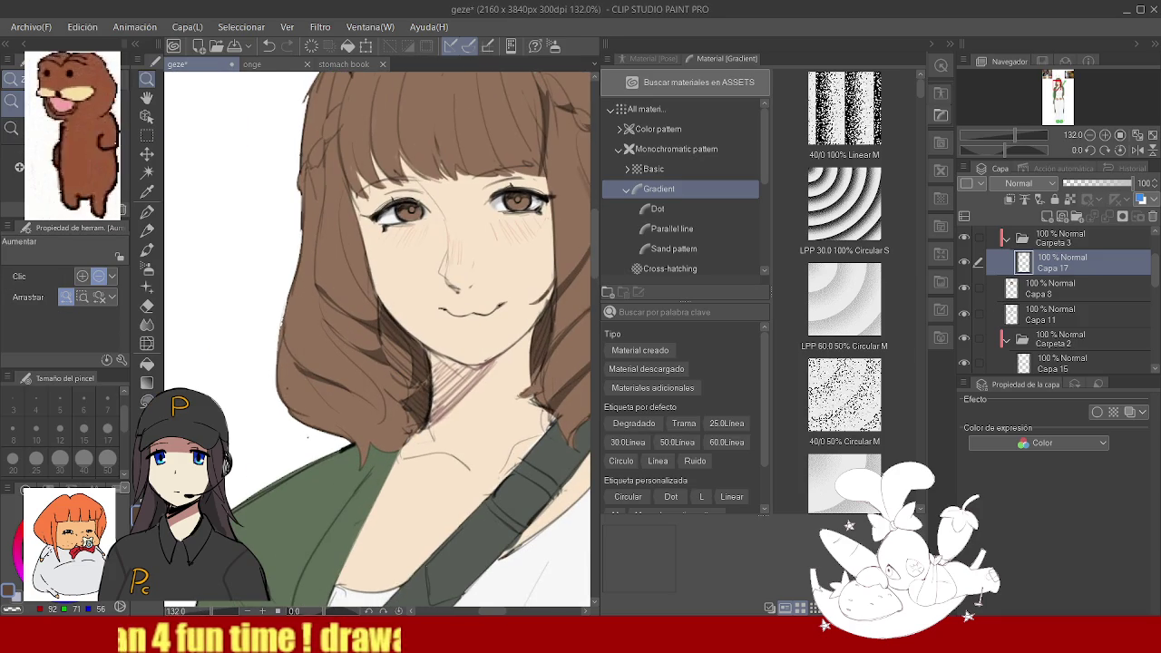
key(ctrl+z)
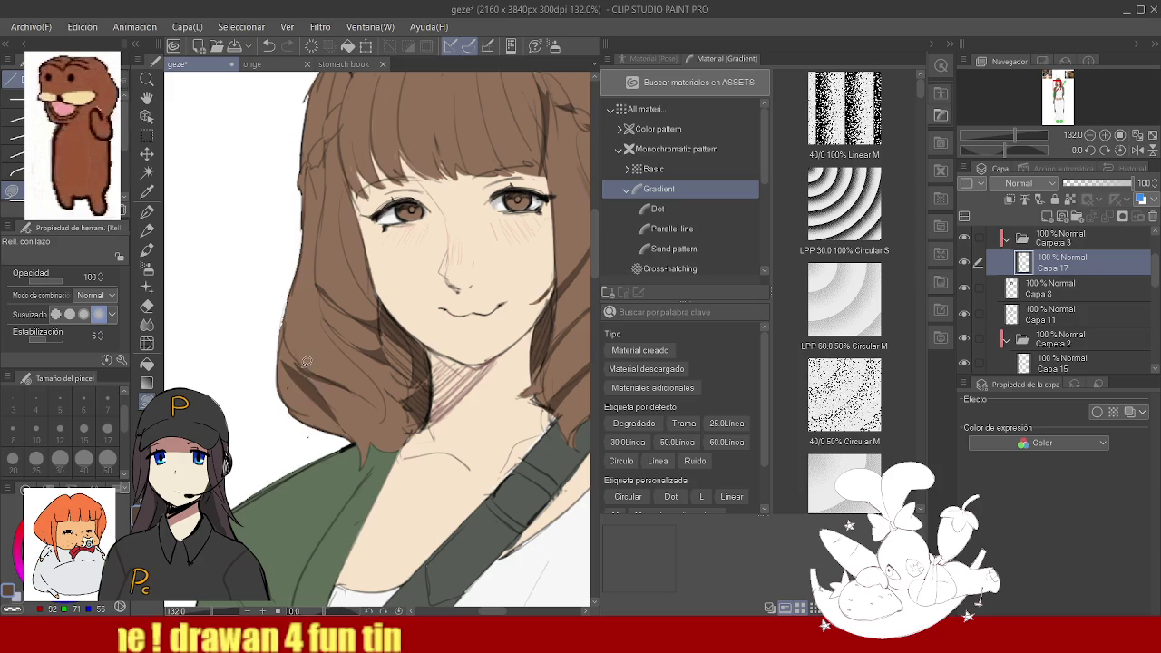
- Adjust the view and reselect the Lasso Fill tool
scroll(390, 333, down, 3)
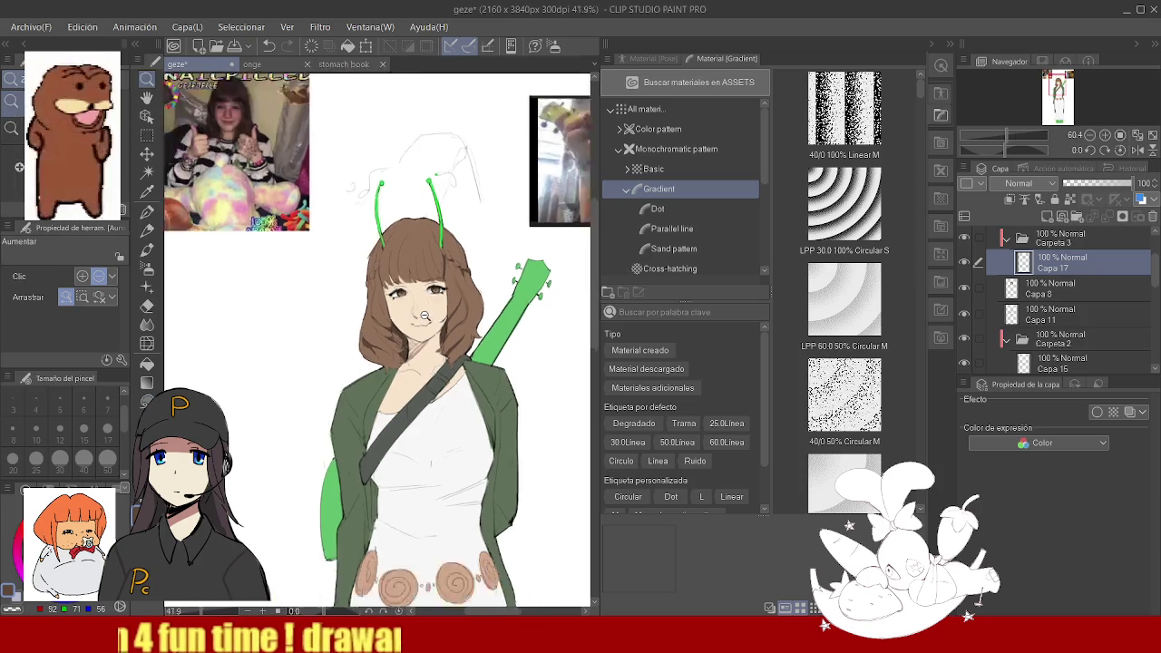
scroll(397, 311, up, 3)
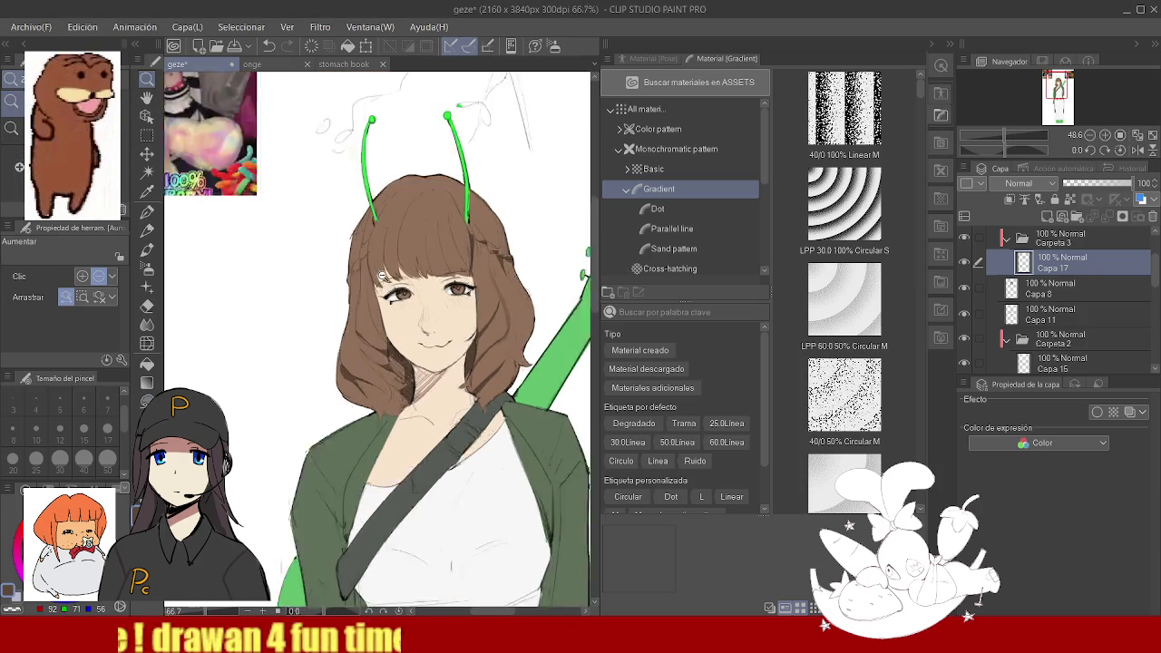
scroll(396, 311, up, 1)
scroll(397, 311, up, 1)
click(147, 401)
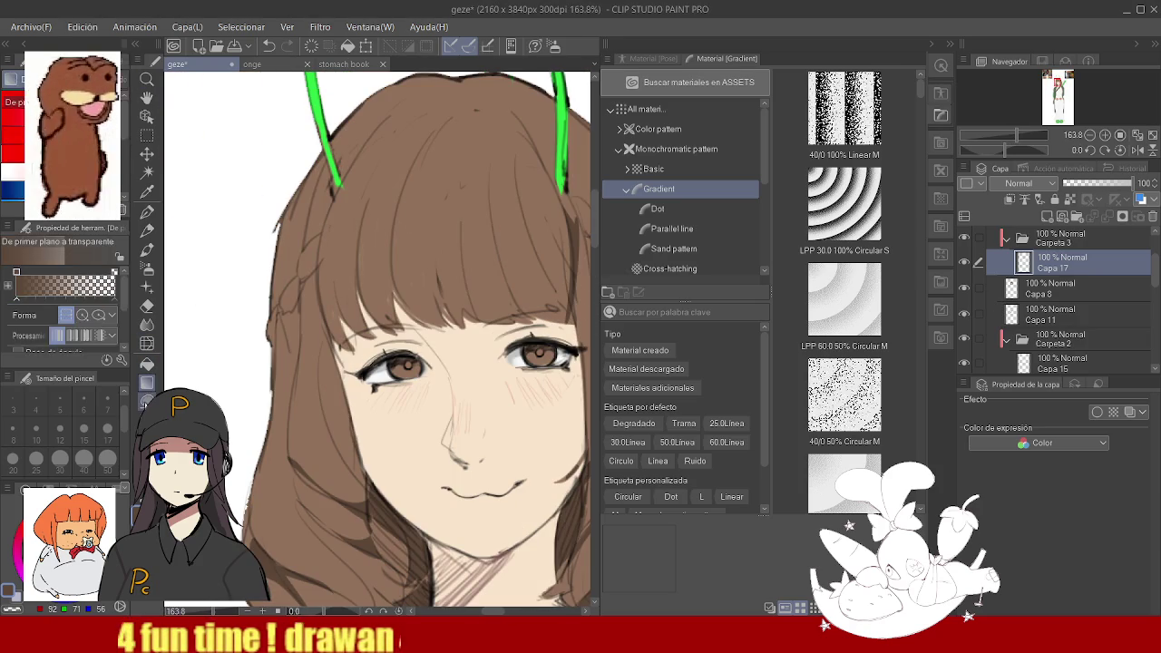
- Fill darker patches in the left hair by the face and at the right antenna's base
drag(295, 288, 273, 313)
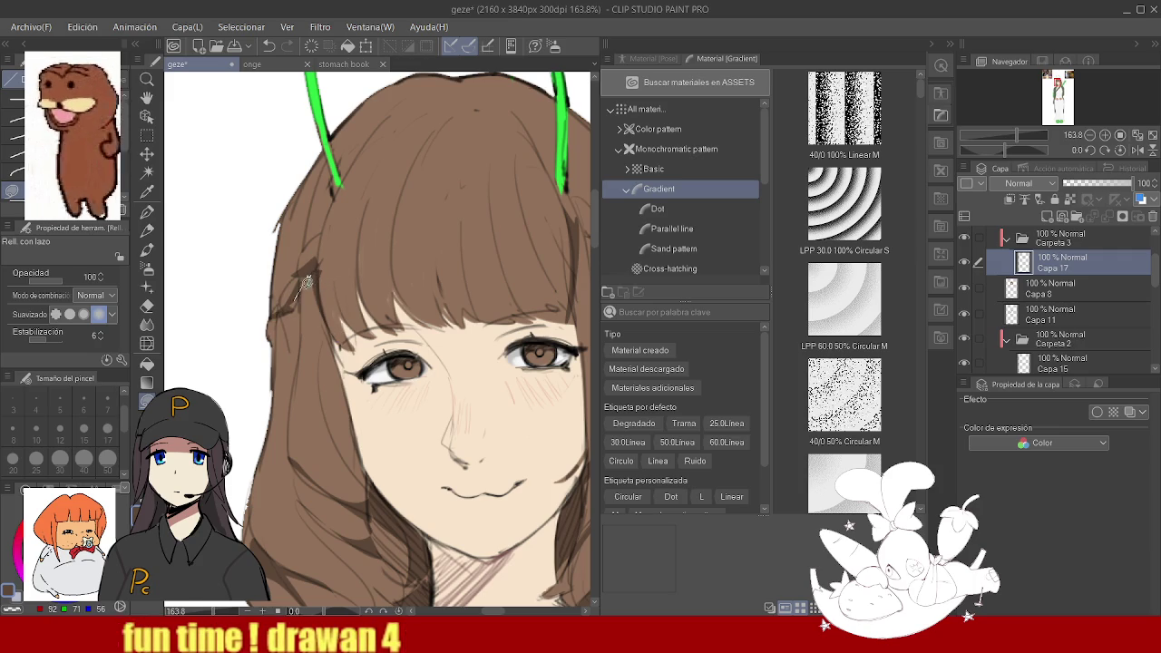
mouse_move(307, 283)
mouse_down()
mouse_move(301, 326)
mouse_move(322, 270)
mouse_up()
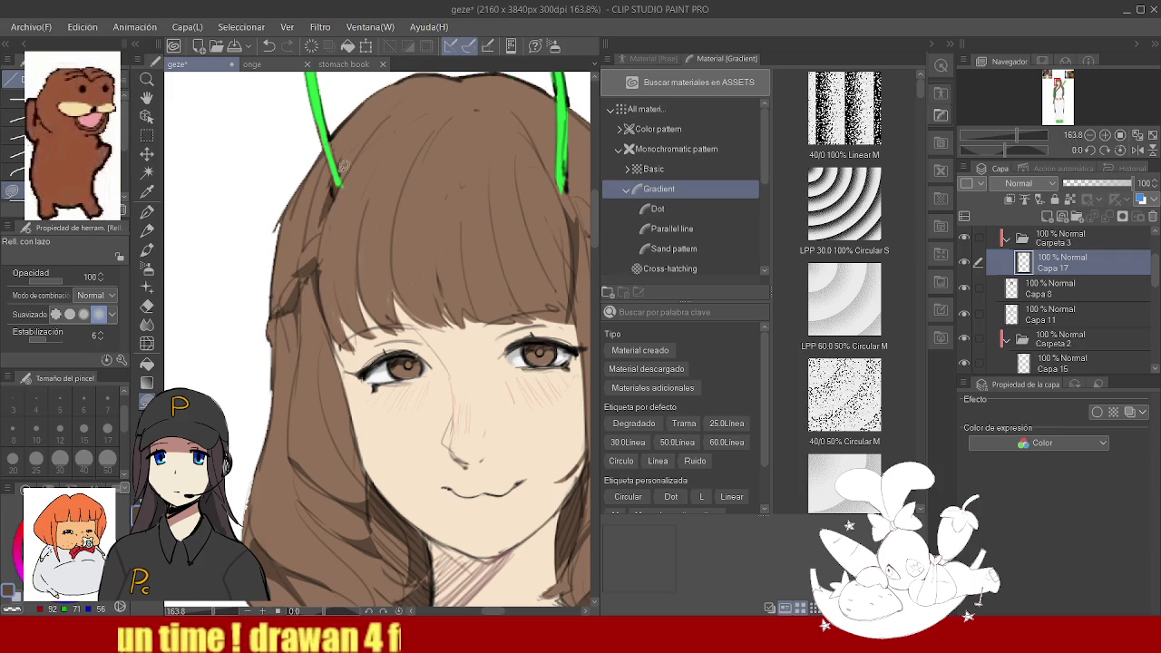
scroll(336, 234, down, 3)
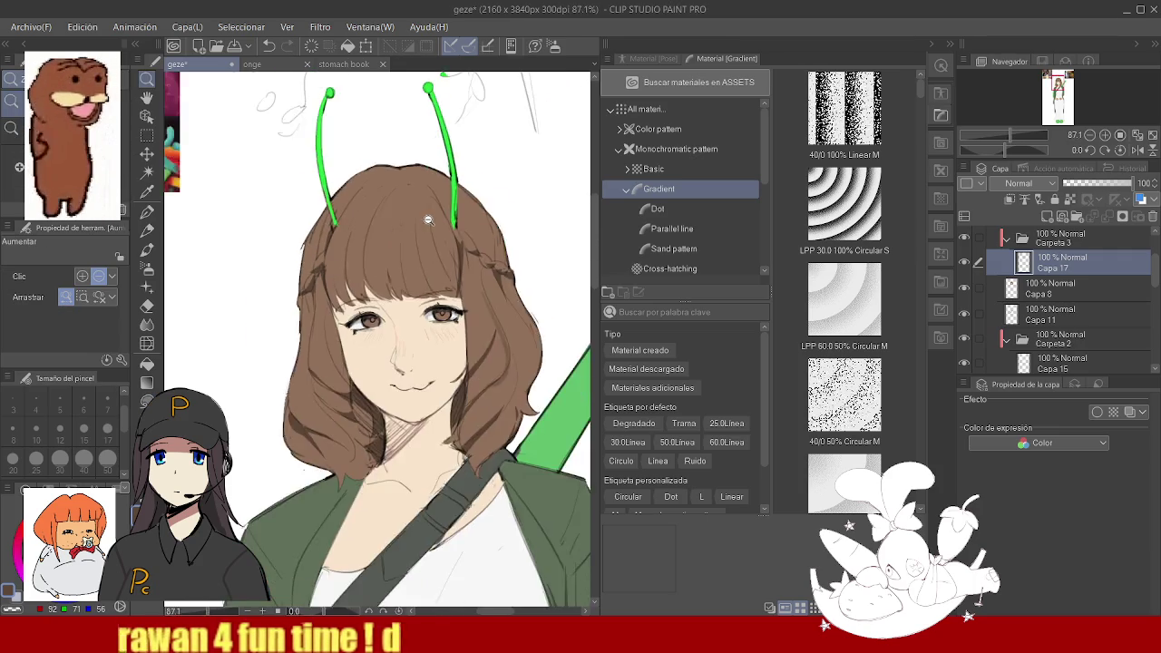
scroll(337, 234, up, 2)
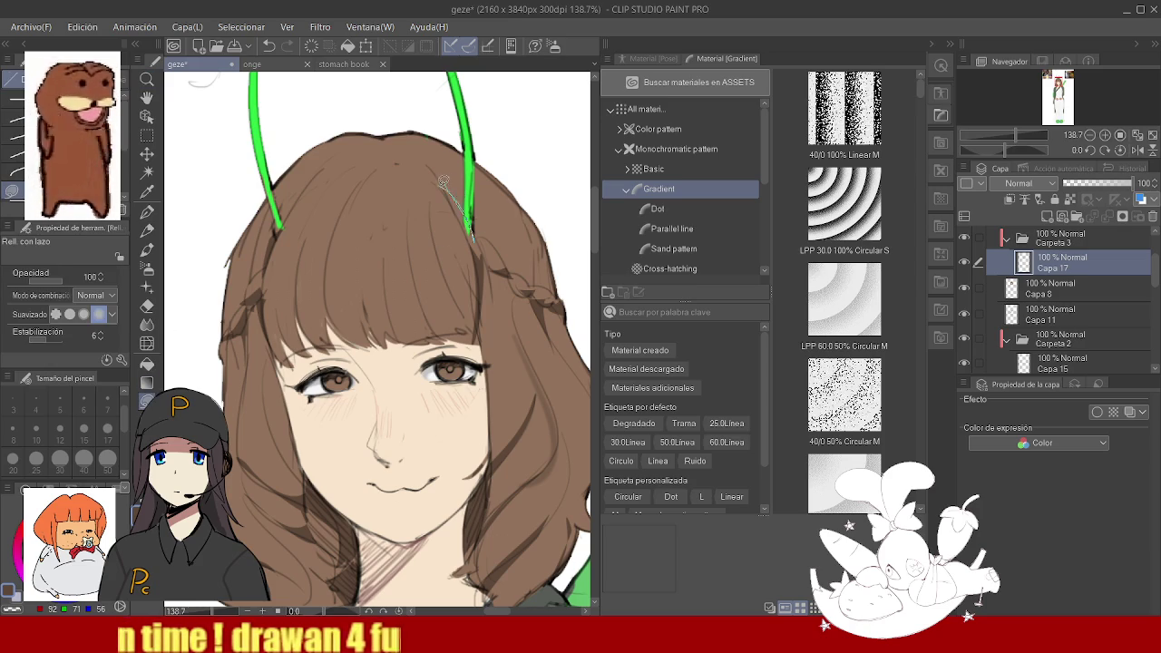
drag(443, 181, 449, 195)
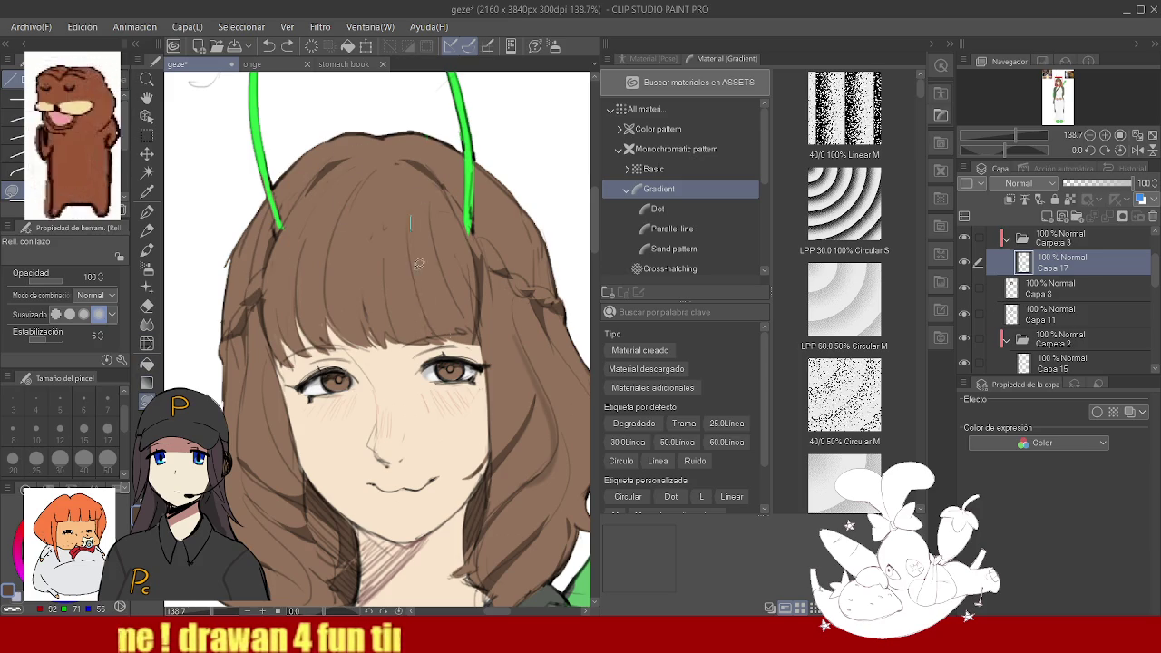
- Fill several darker strands down the bangs from right to left, then select the Blend tool
mouse_move(405, 241)
mouse_down()
mouse_move(446, 347)
mouse_move(427, 351)
mouse_up()
drag(372, 249, 390, 358)
drag(386, 267, 379, 356)
drag(338, 281, 354, 343)
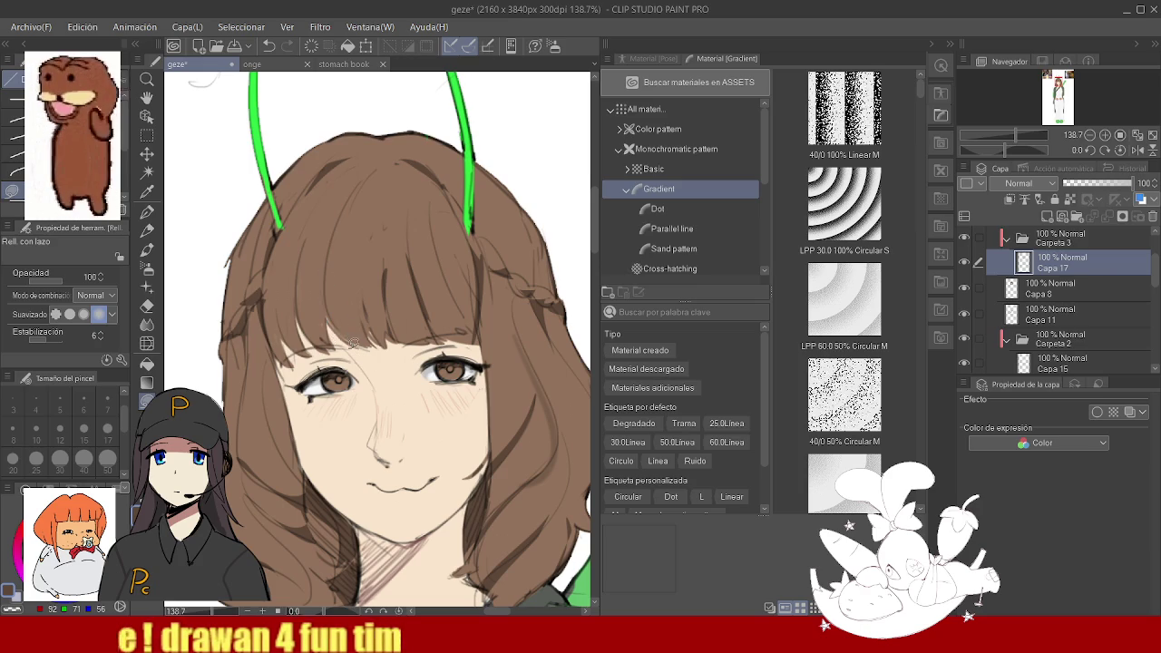
drag(296, 268, 313, 350)
drag(272, 290, 322, 365)
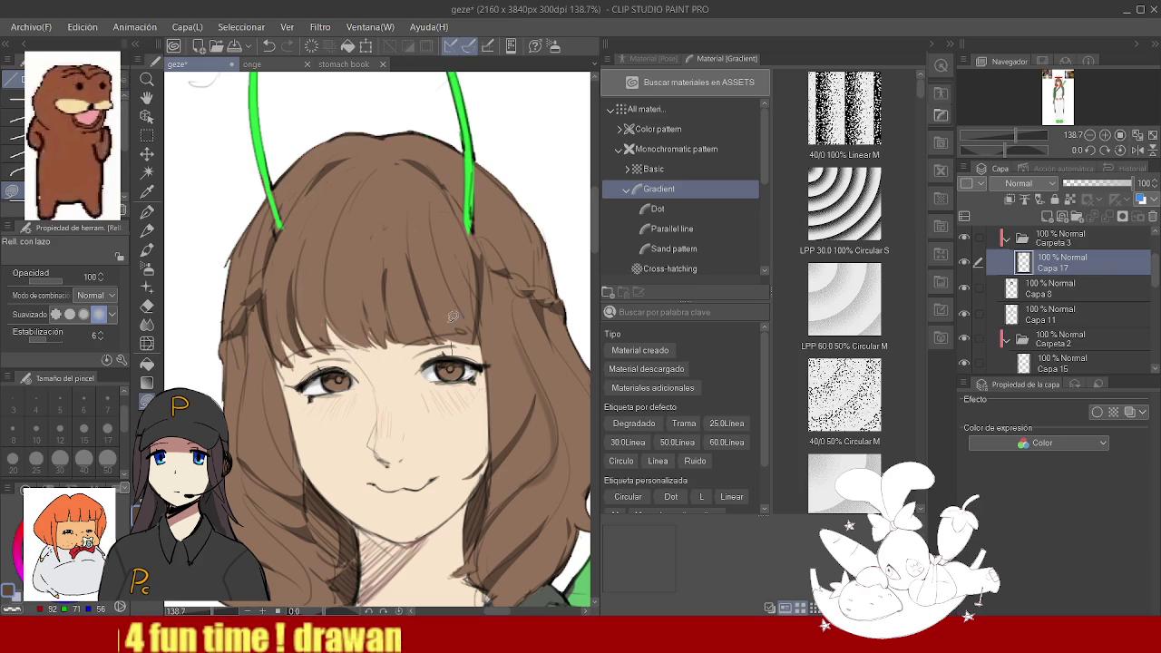
key(h)
scroll(423, 302, down, 2)
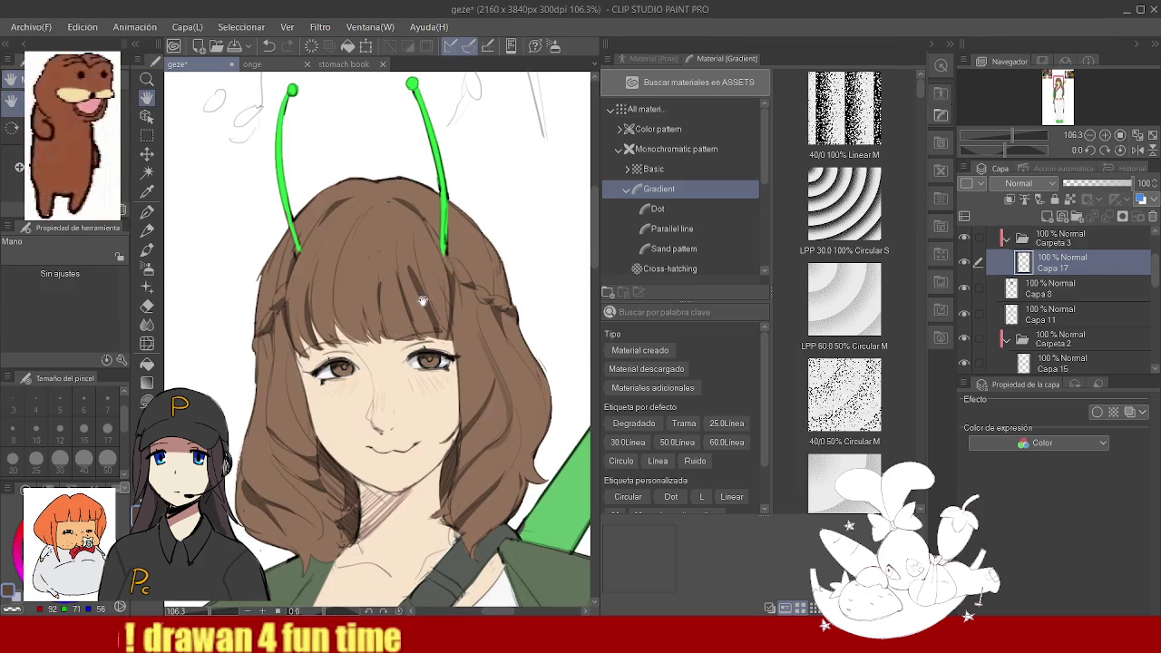
key(j)
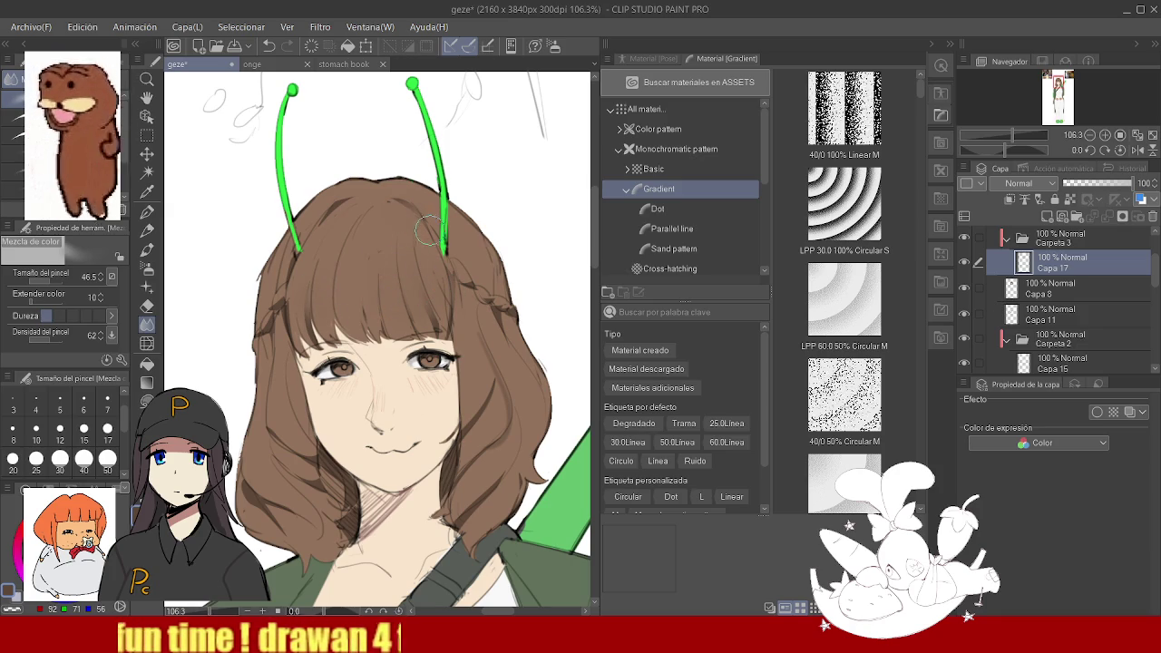
- Adjust the zoom across the figure, ending zoomed in on the girl's face
drag(429, 231, 366, 284)
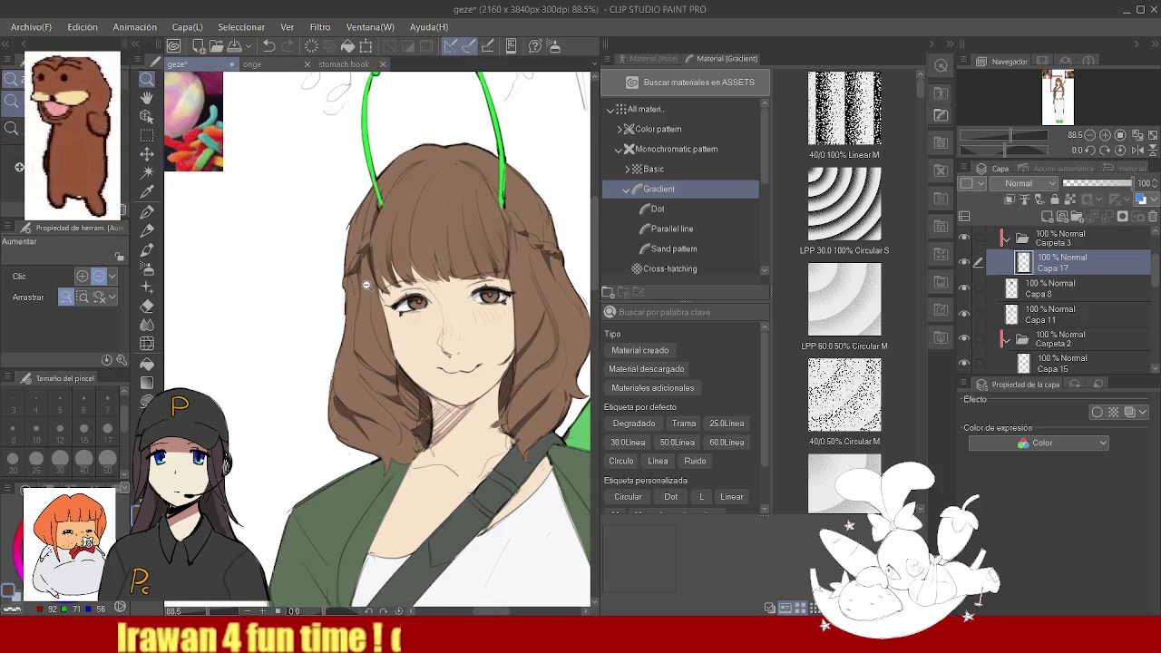
key(ctrl+space)
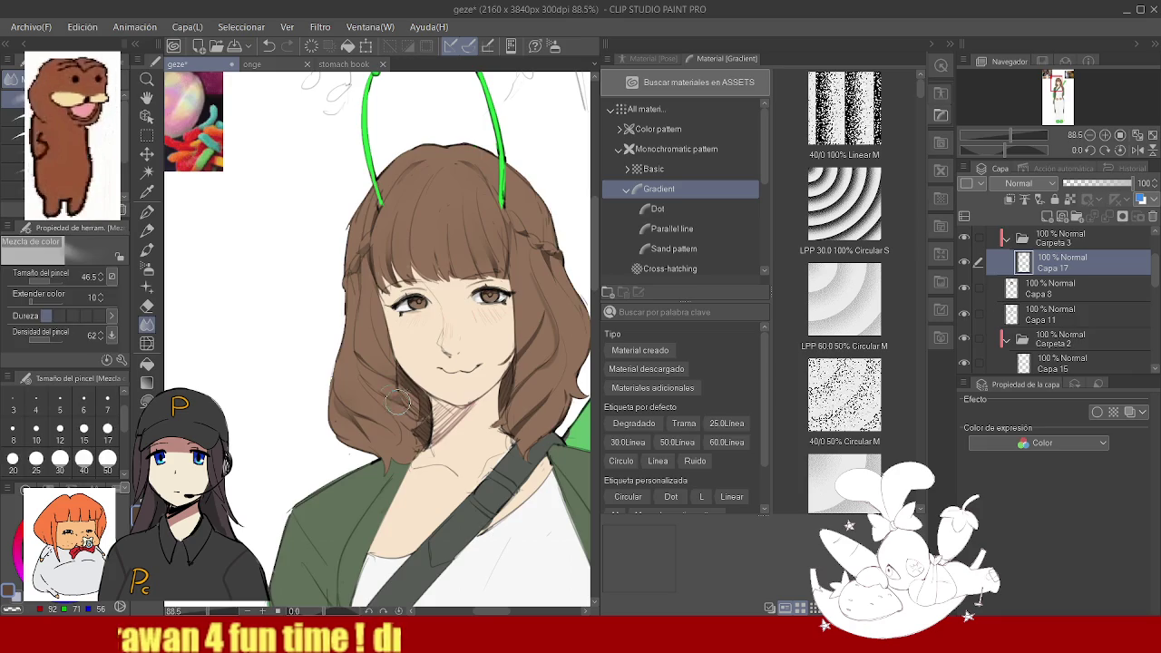
drag(397, 402, 505, 322)
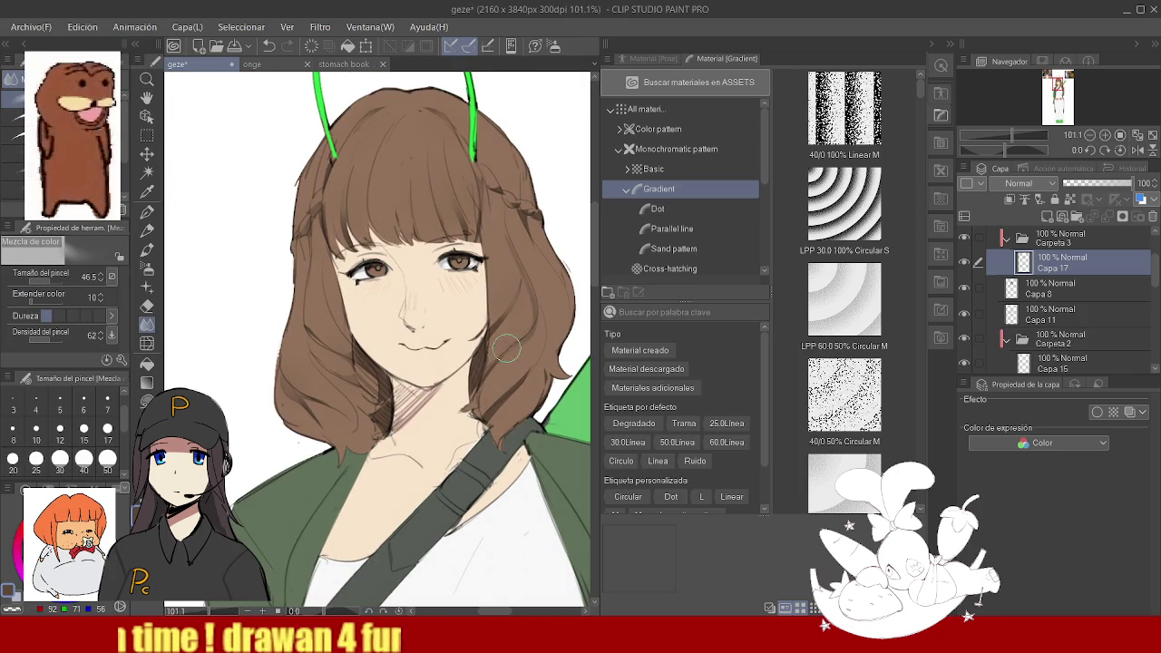
drag(506, 399, 447, 301)
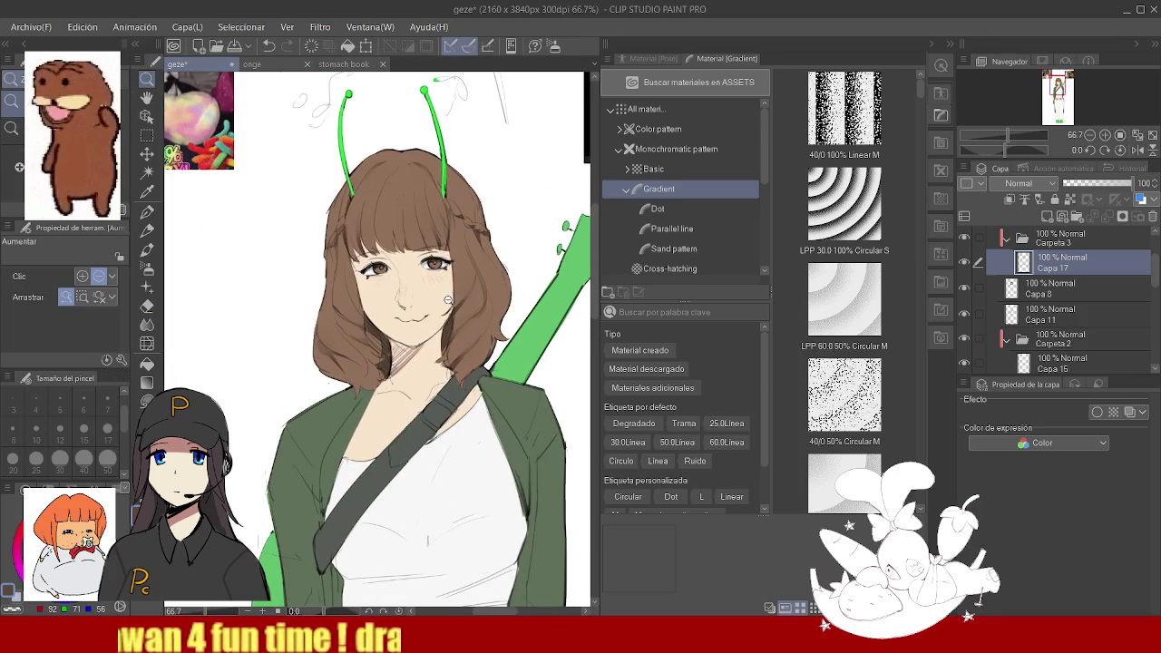
scroll(448, 302, down, 1)
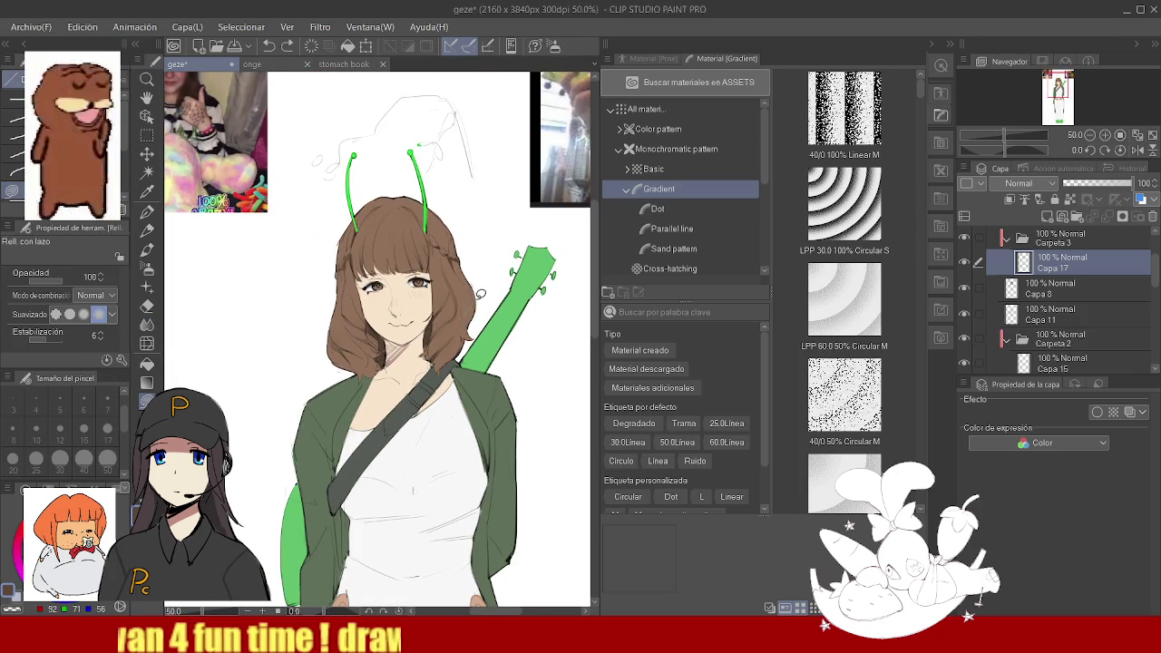
key(j)
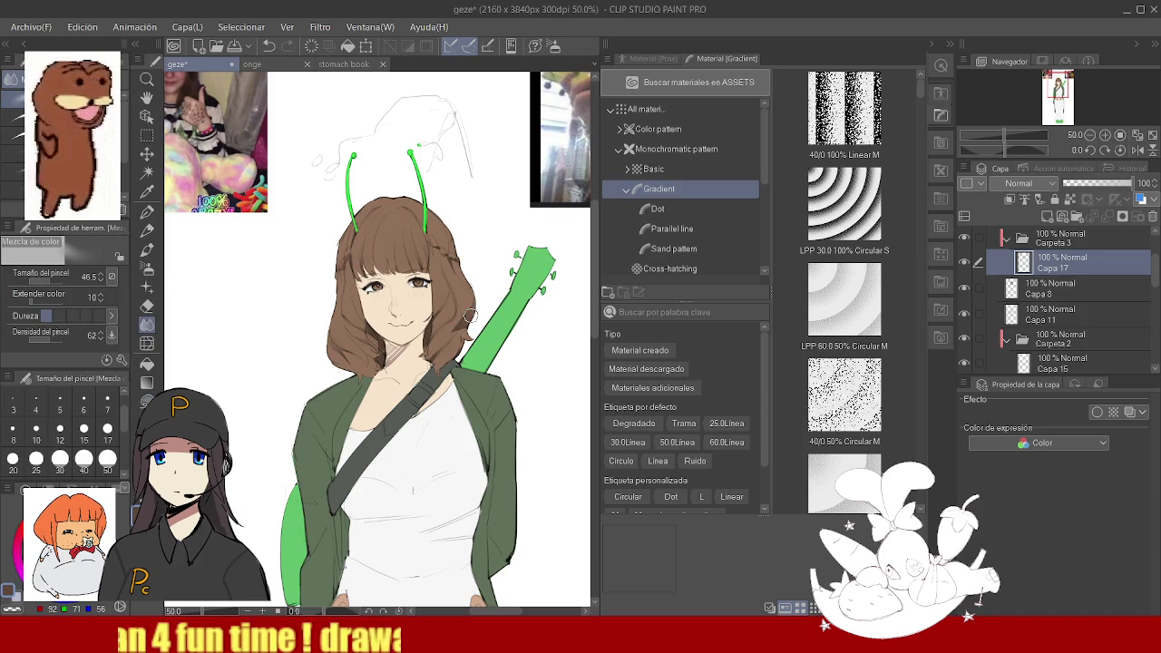
scroll(409, 275, up, 2)
scroll(409, 275, up, 1)
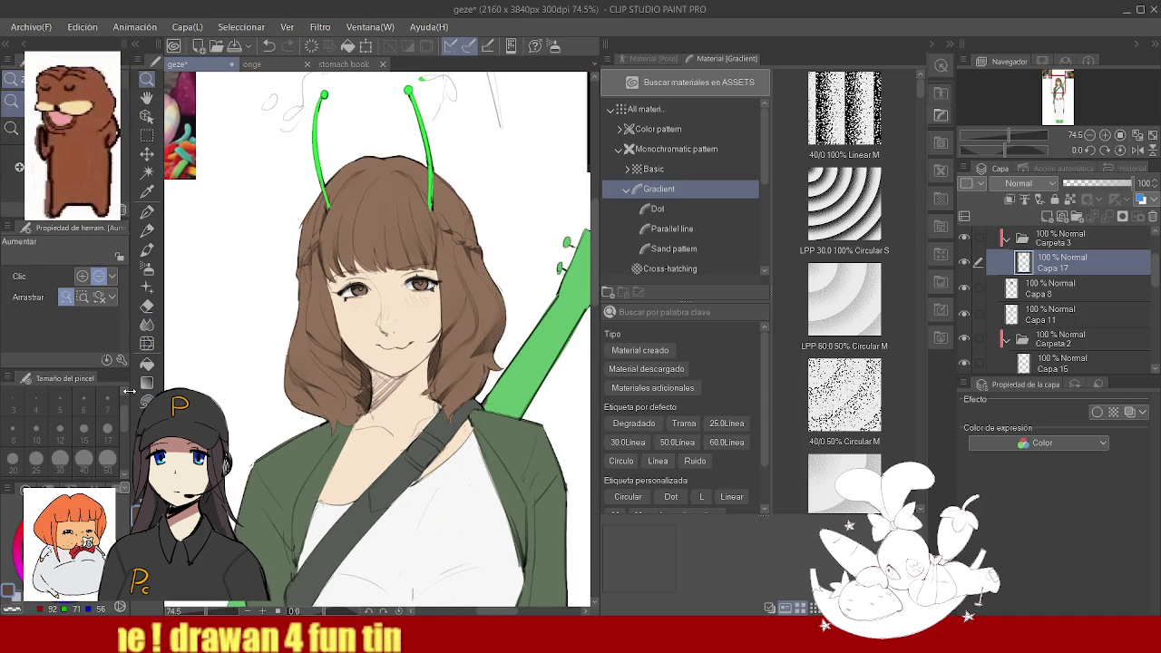
key(g)
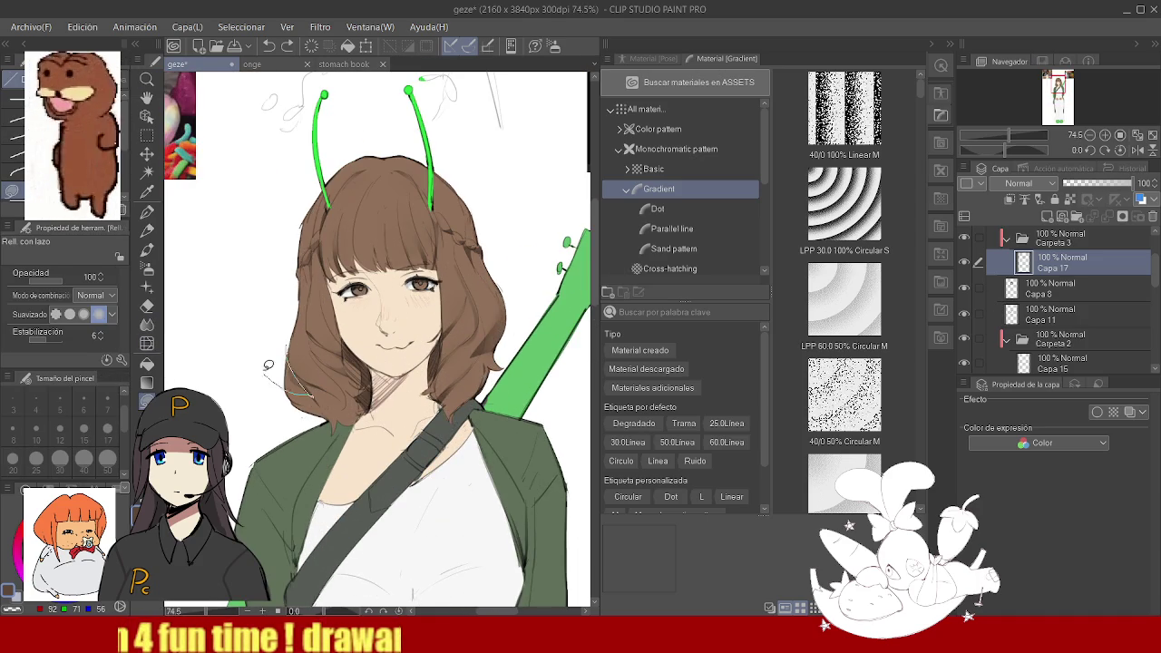
key(j)
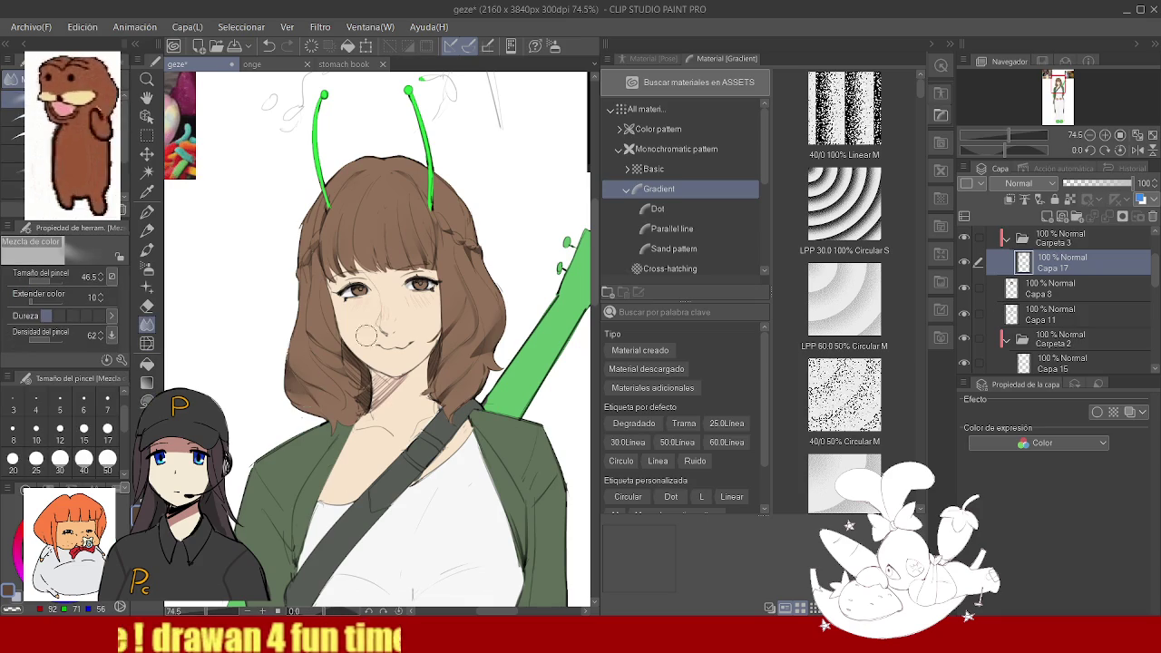
key(/)
click(305, 300)
- Lasso-fill a darker shadow strip down the hair's left edge
click(149, 399)
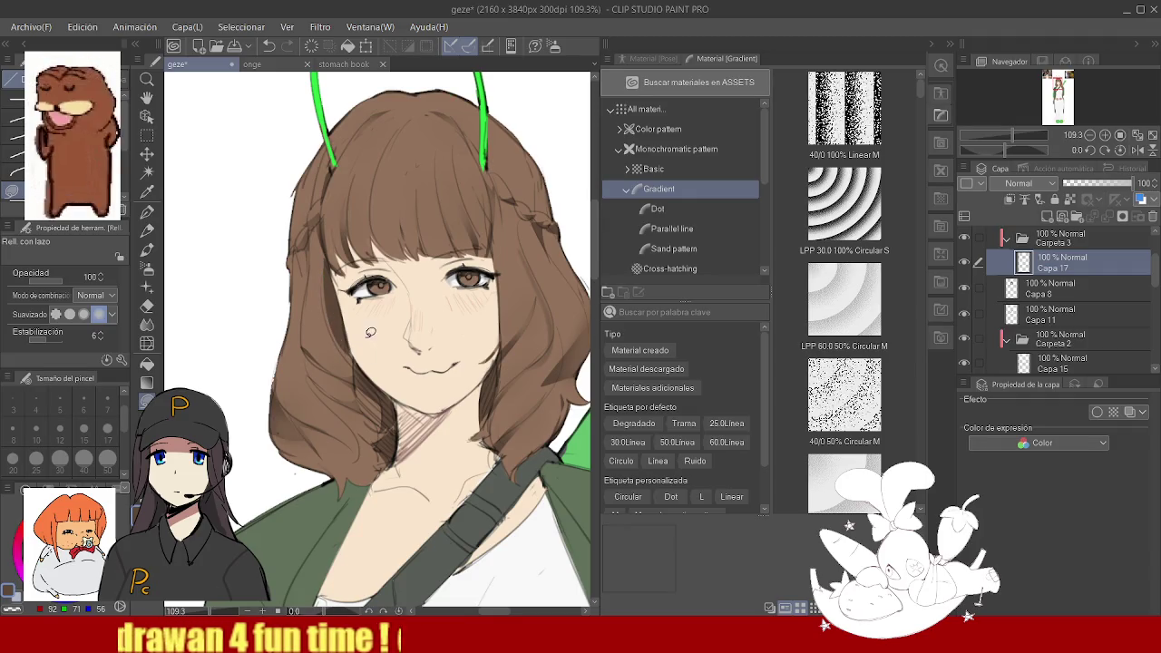
drag(295, 320, 310, 364)
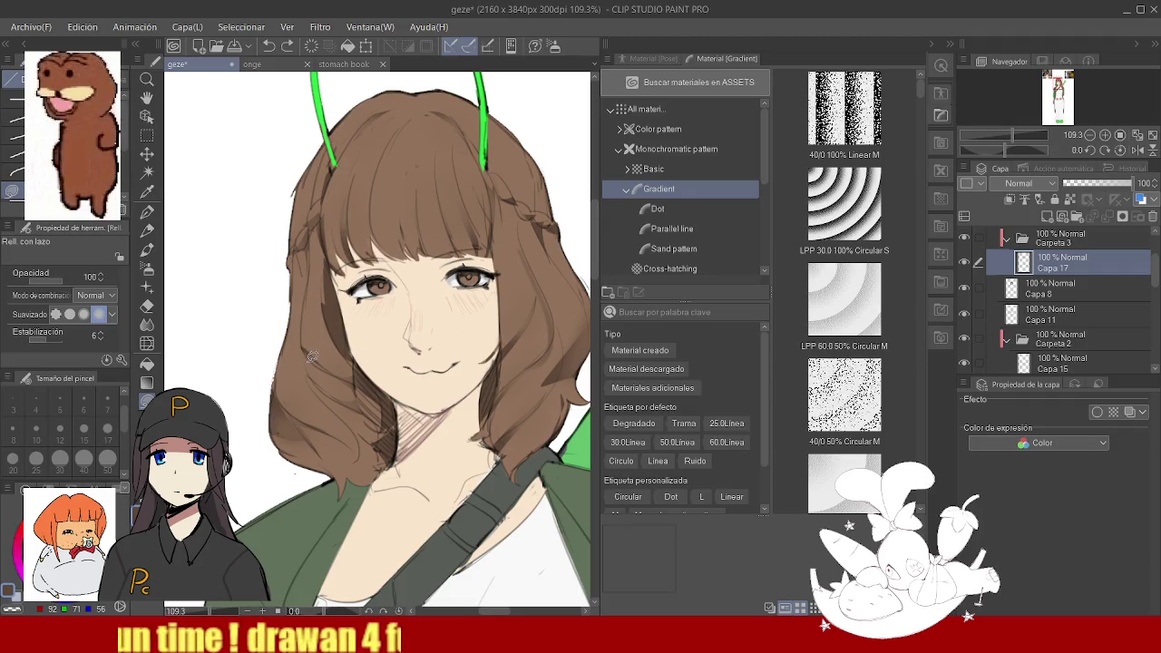
drag(310, 301, 314, 306)
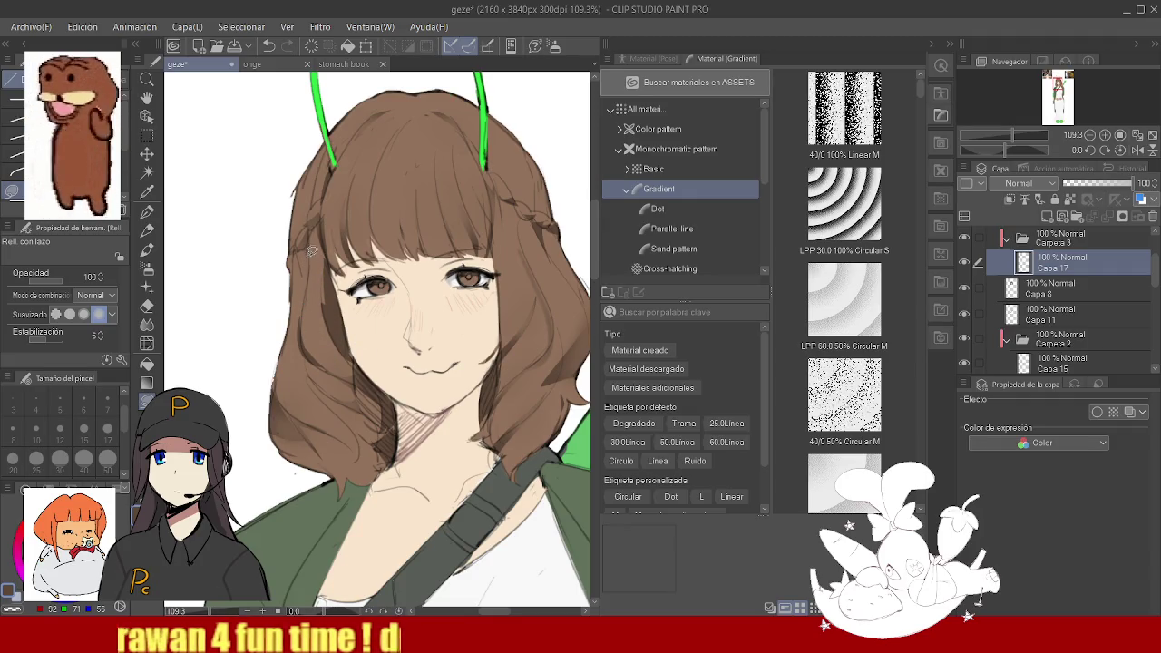
scroll(414, 216, down, 2)
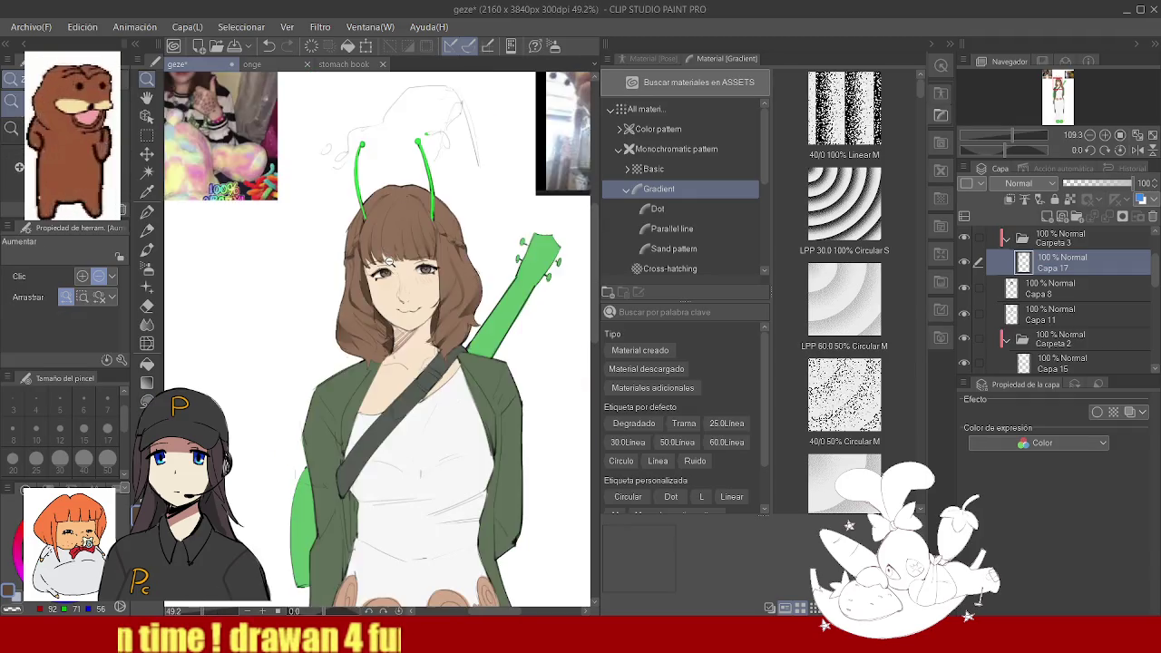
- Cycle through the Airbrush, Blend and Liquify tools over the hair's crown
scroll(409, 236, up, 1)
key(b)
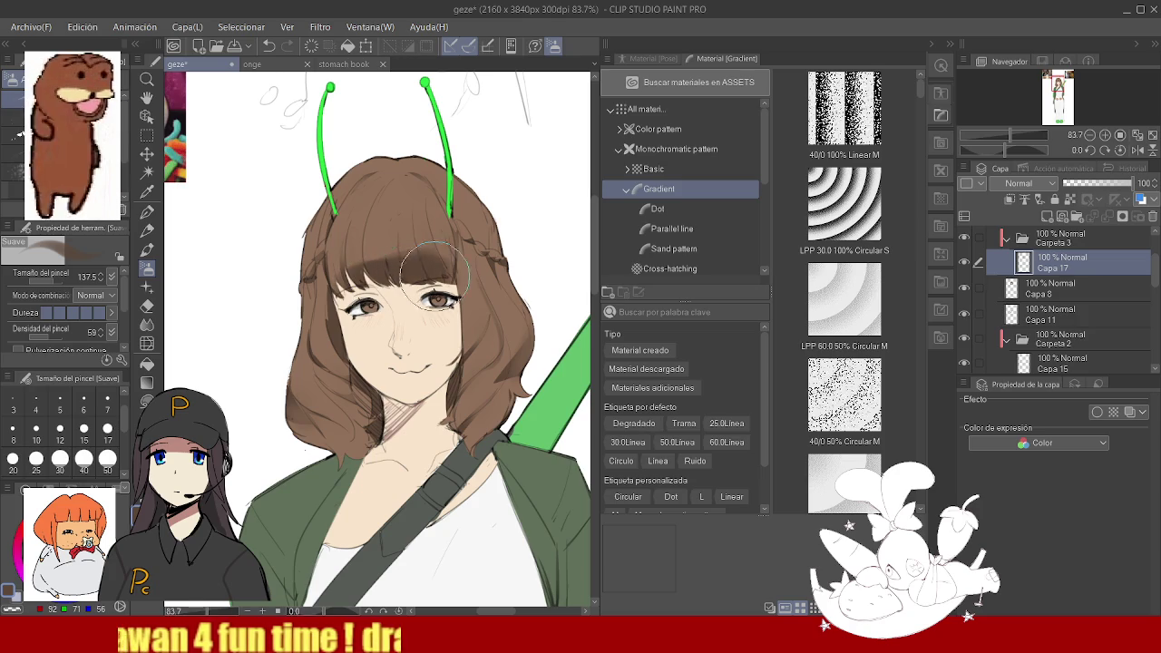
key(j)
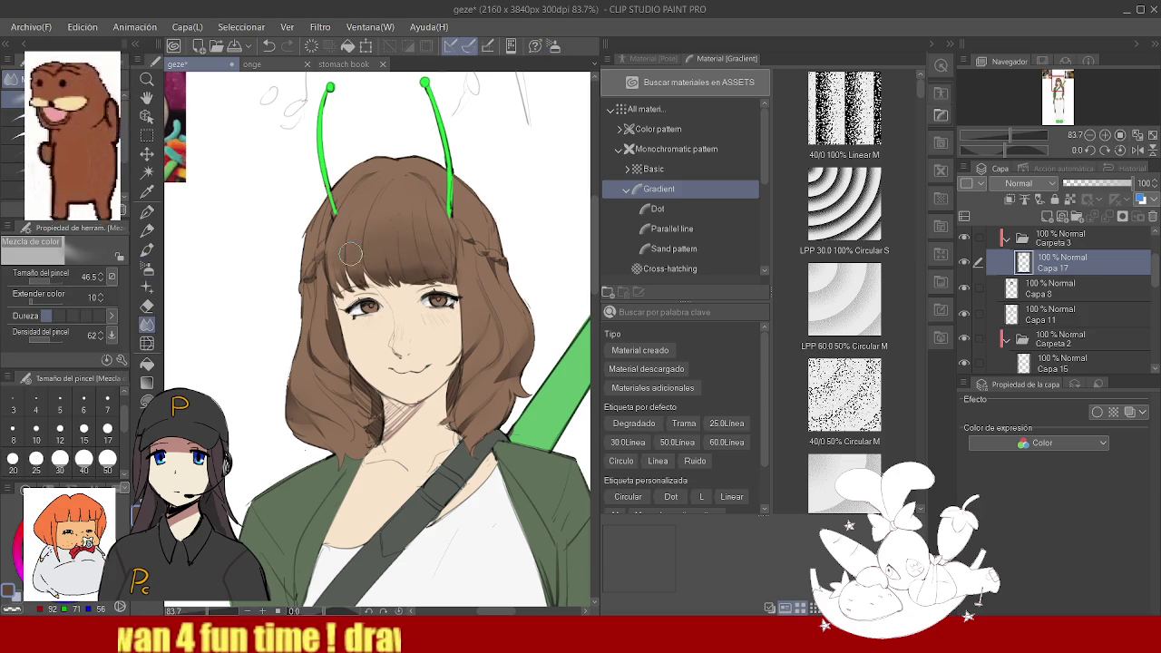
key(j)
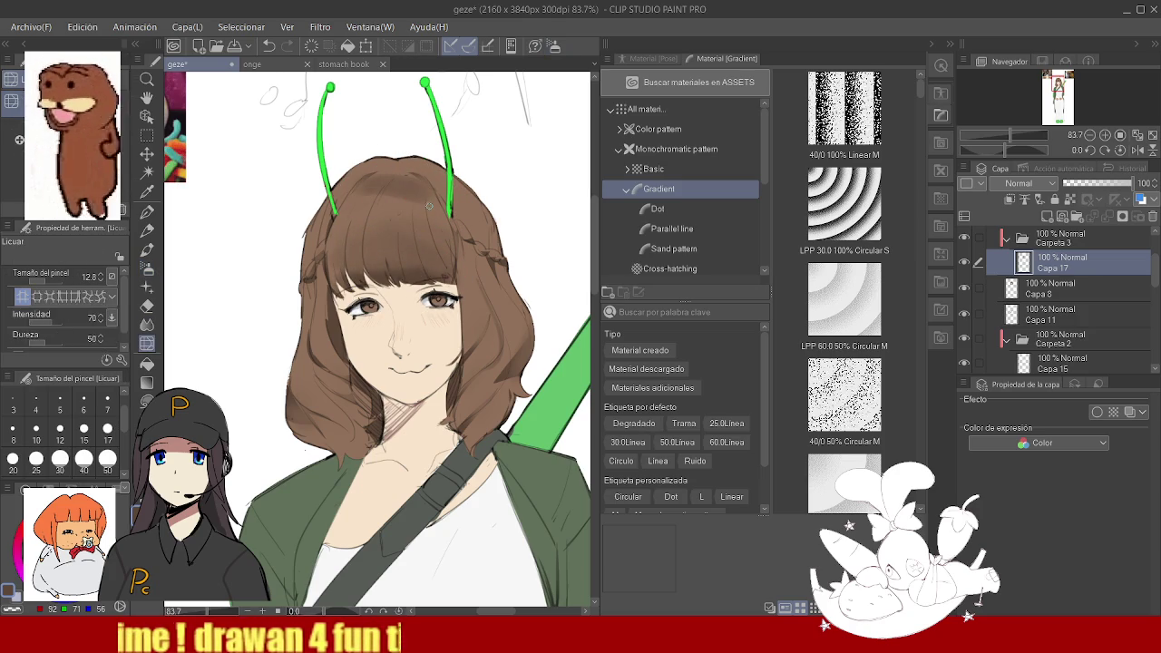
key(j)
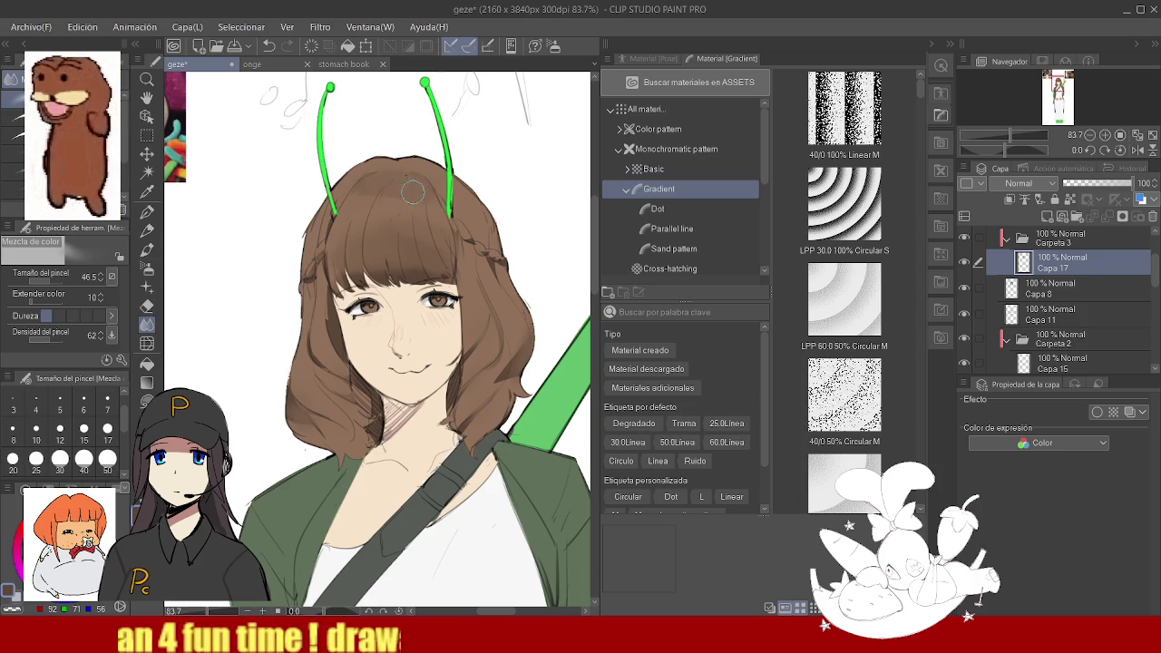
scroll(413, 191, down, 2)
scroll(413, 209, up, 2)
key(j)
- Set the brush size to about 23.9 and blend the shading on top of the hair
drag(407, 232, 397, 206)
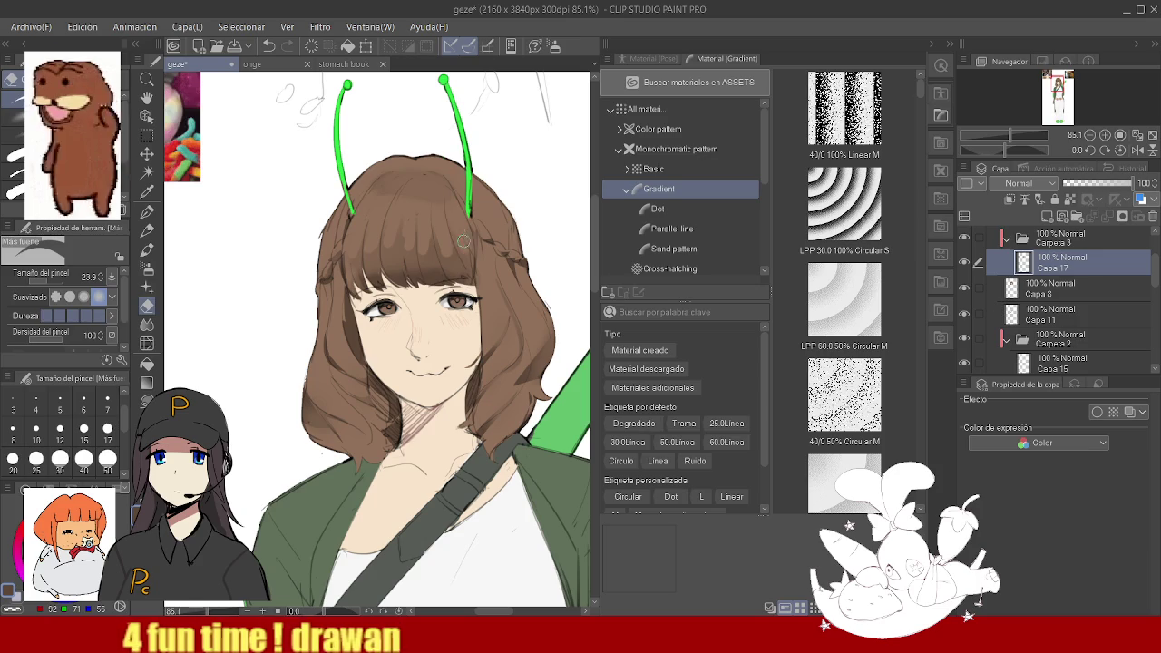
key(j)
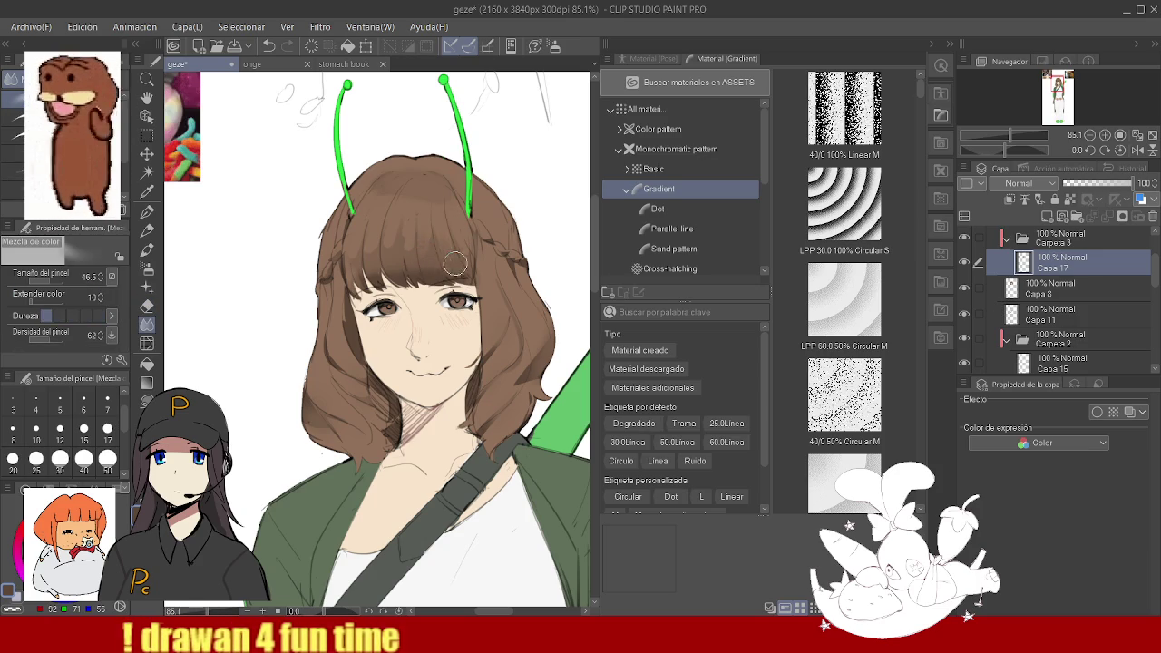
scroll(488, 293, down, 2)
scroll(449, 255, up, 2)
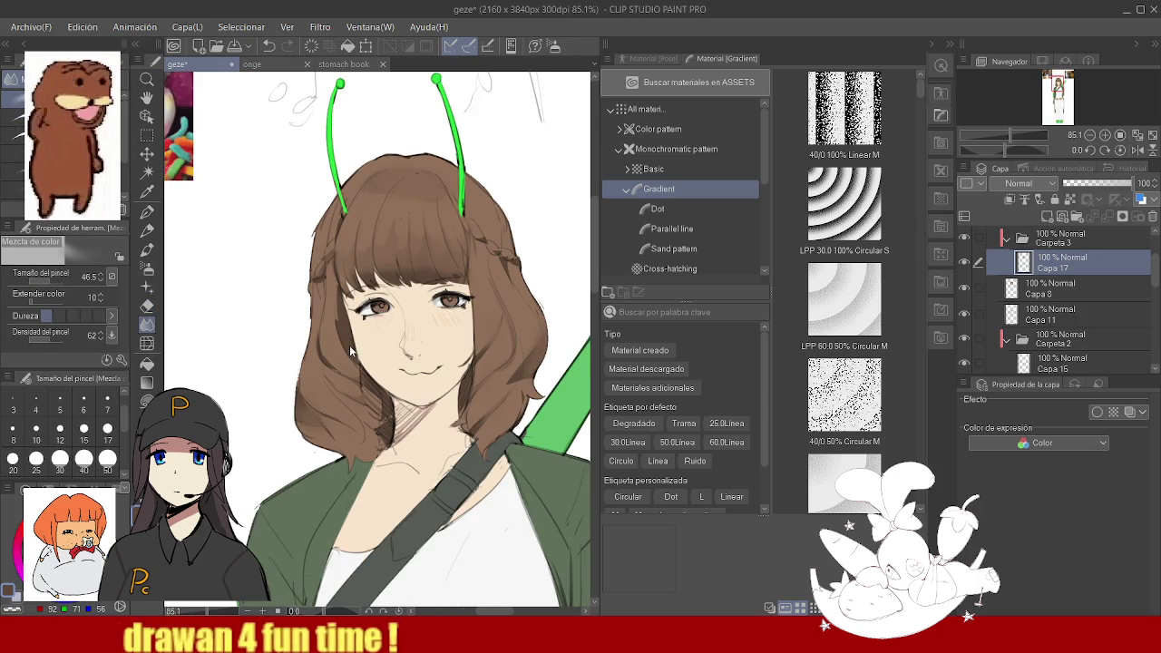
scroll(462, 295, down, 3)
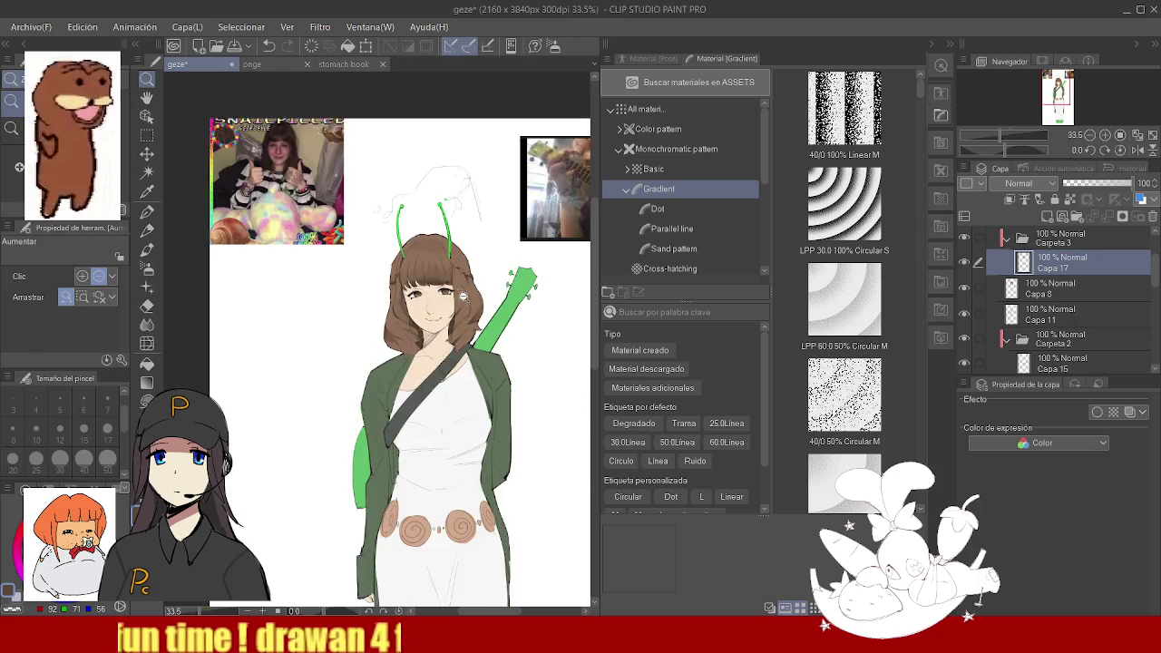
- Sample a dark brown from near the girl's jaw with the Eyedropper
scroll(463, 295, up, 5)
key(j)
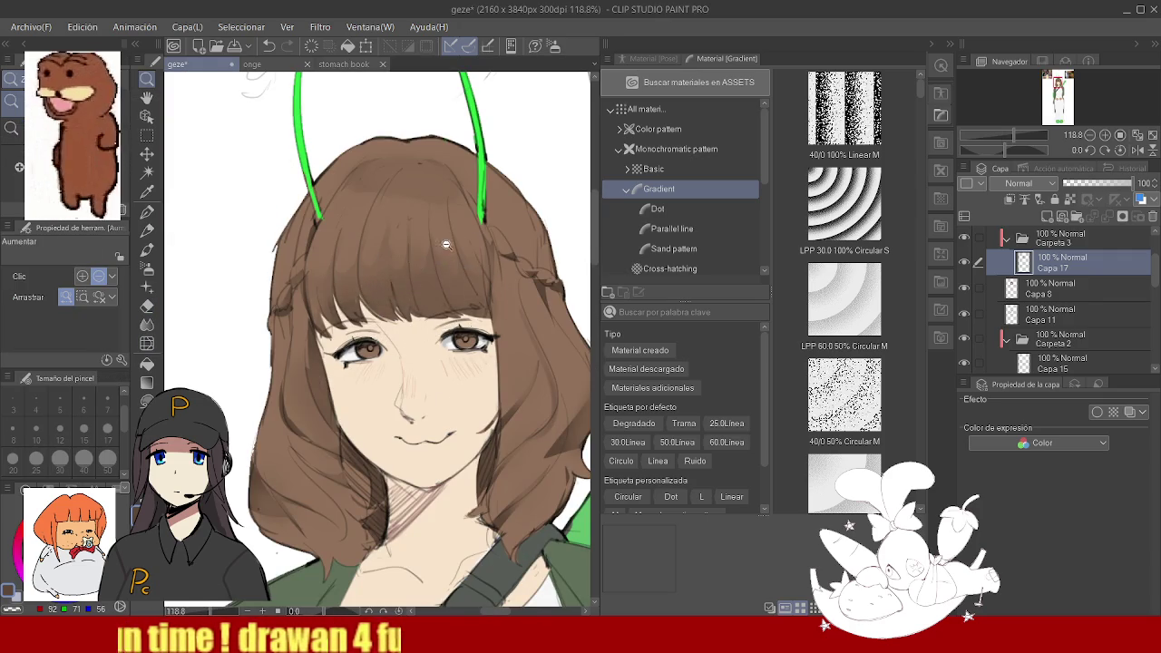
scroll(440, 311, down, 4)
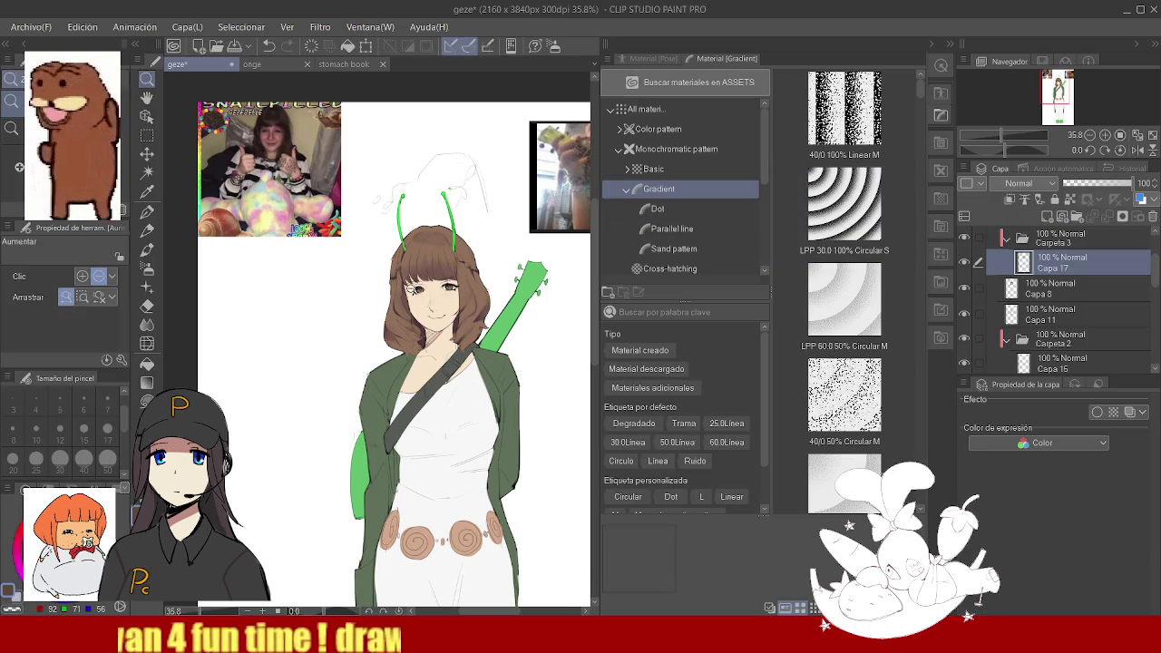
scroll(387, 294, up, 5)
key(i)
click(458, 347)
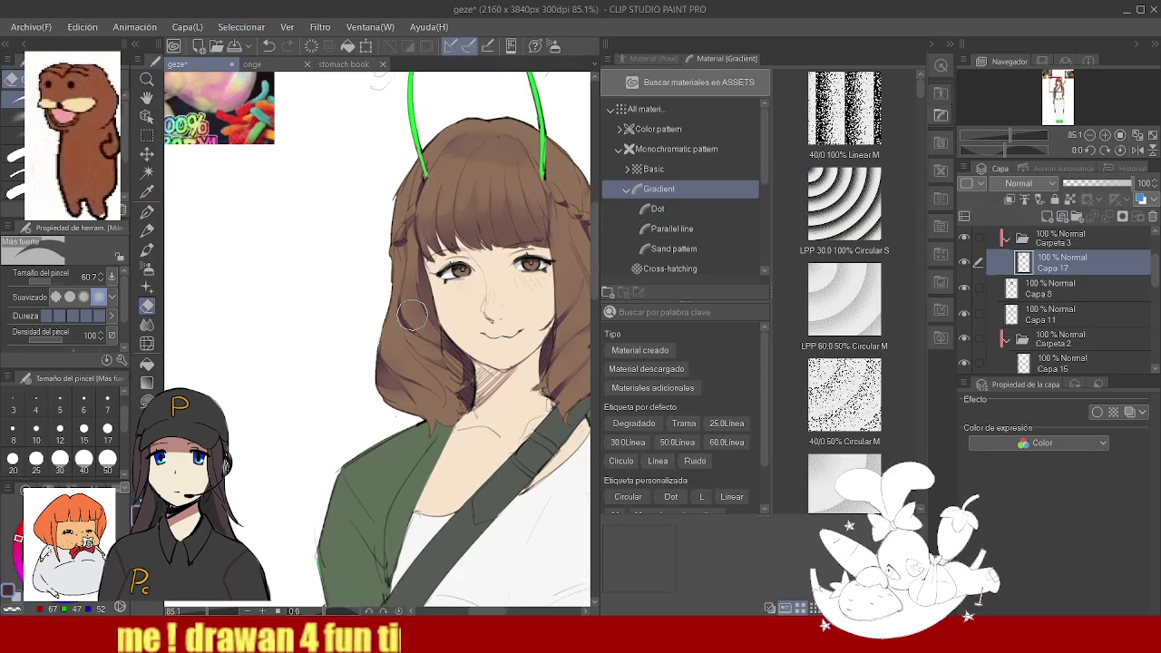
- Zoom to 368% on the girl's eye and switch to the Pen
key(slash)
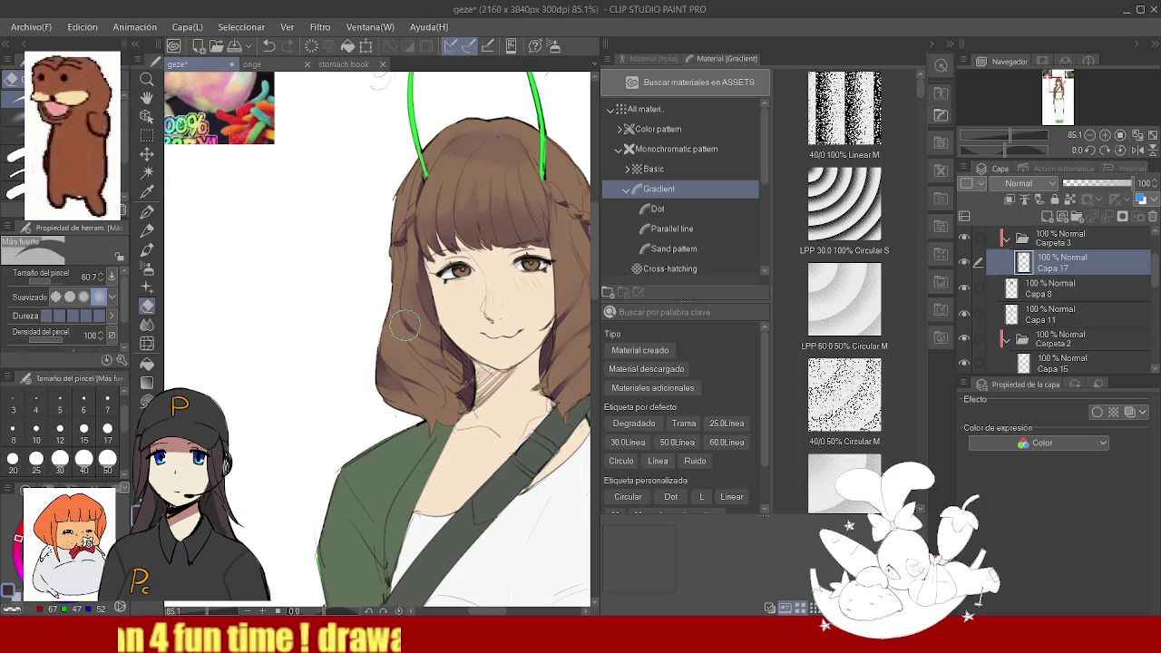
drag(410, 313, 472, 283)
click(471, 283)
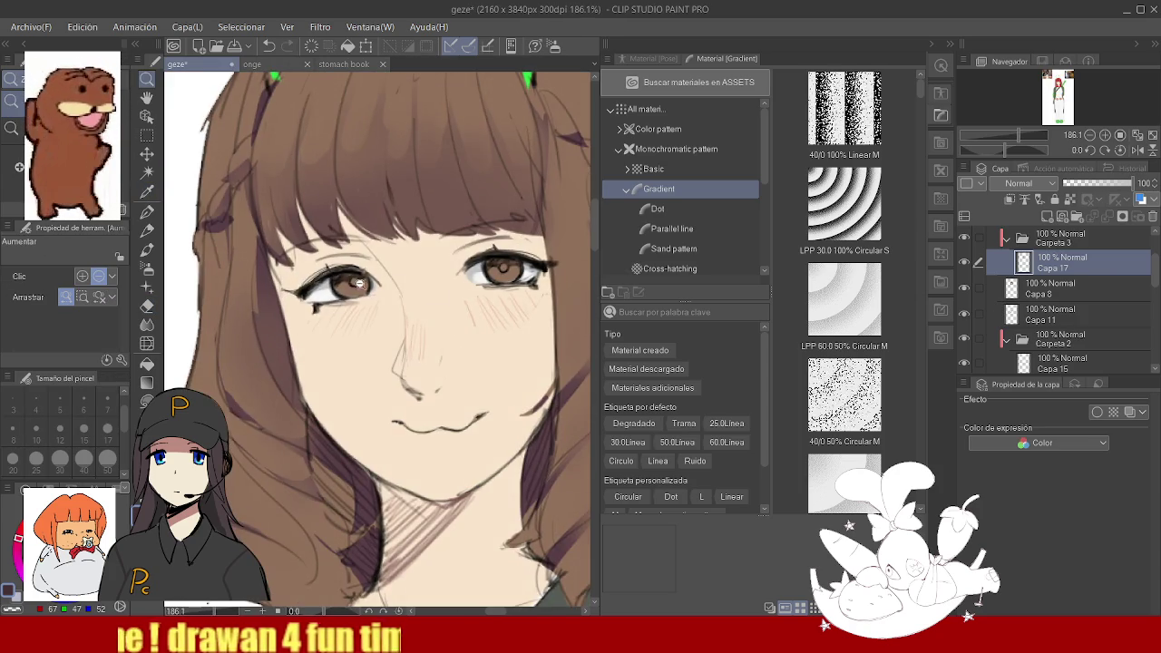
click(359, 285)
key(i)
key(p)
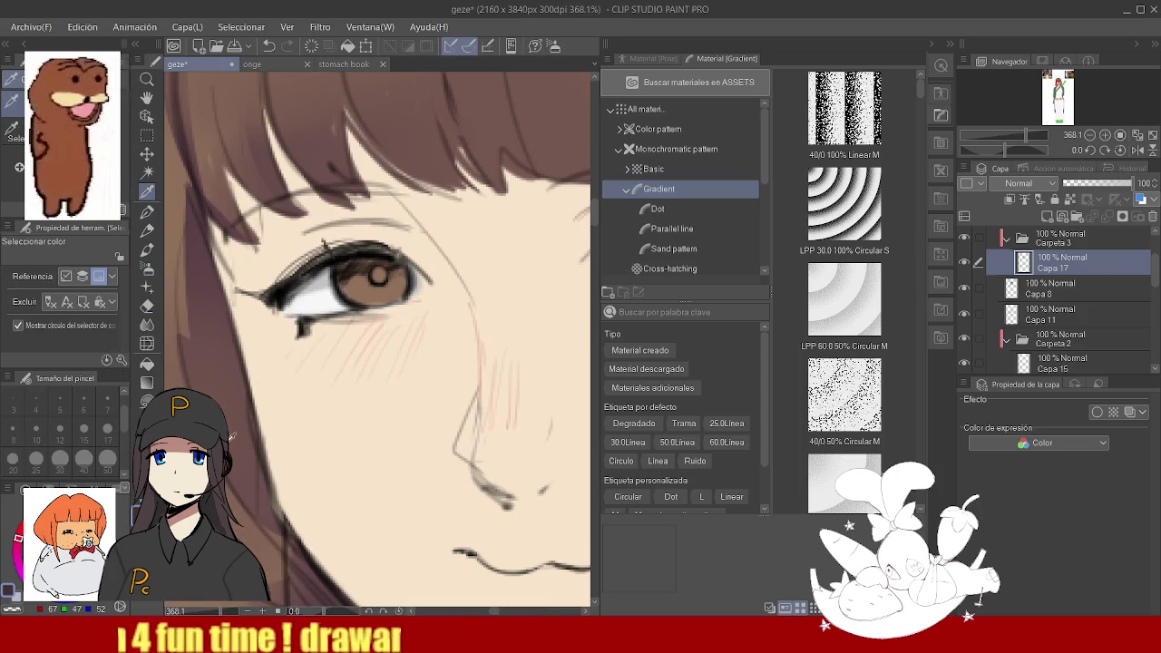